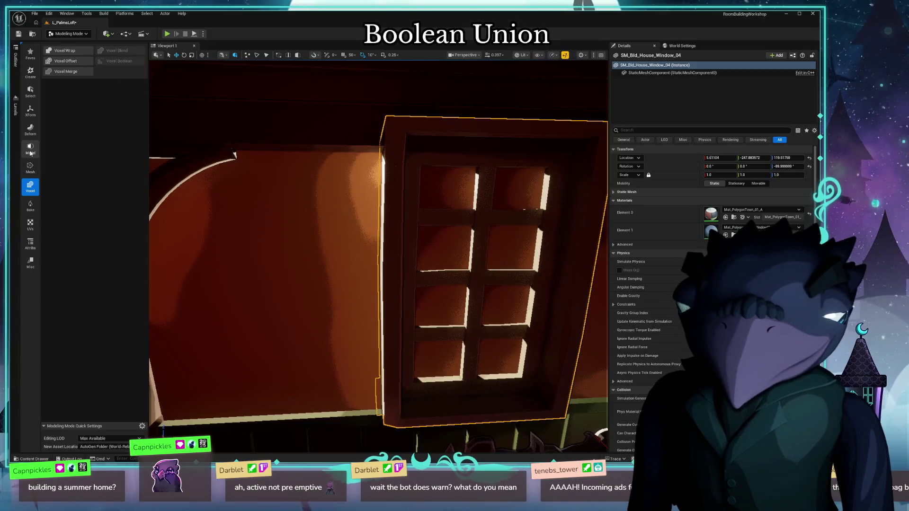
# Browse the Deform, XForm, Select and Create categories, then start a Union from the Mesh category.
pyautogui.click(30, 128)
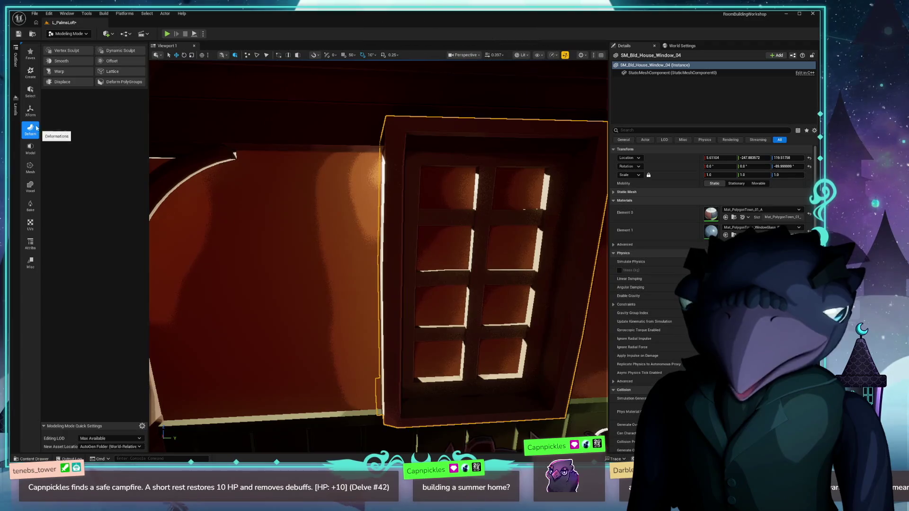
pyautogui.click(30, 109)
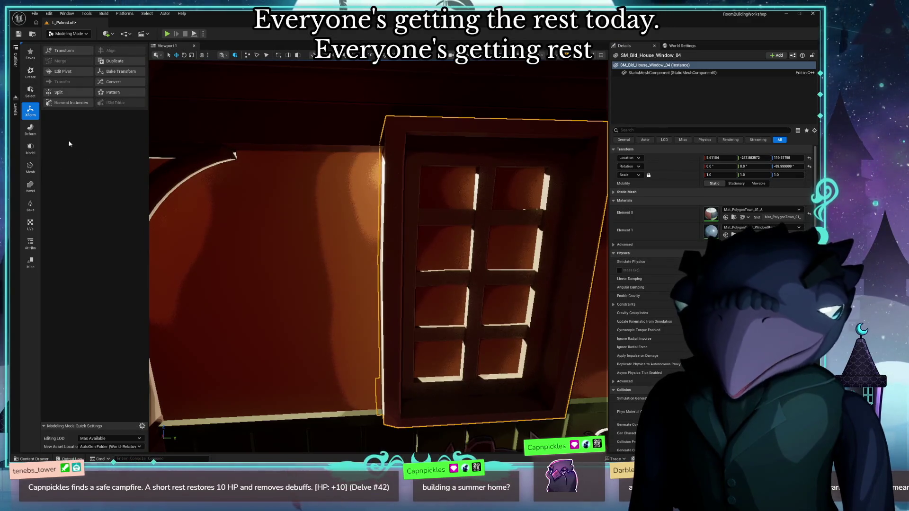
pyautogui.click(30, 90)
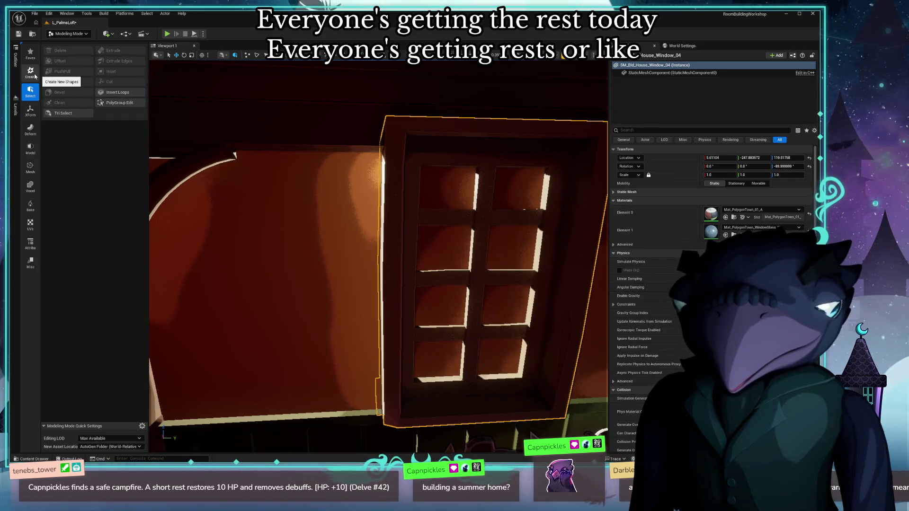
pyautogui.click(34, 74)
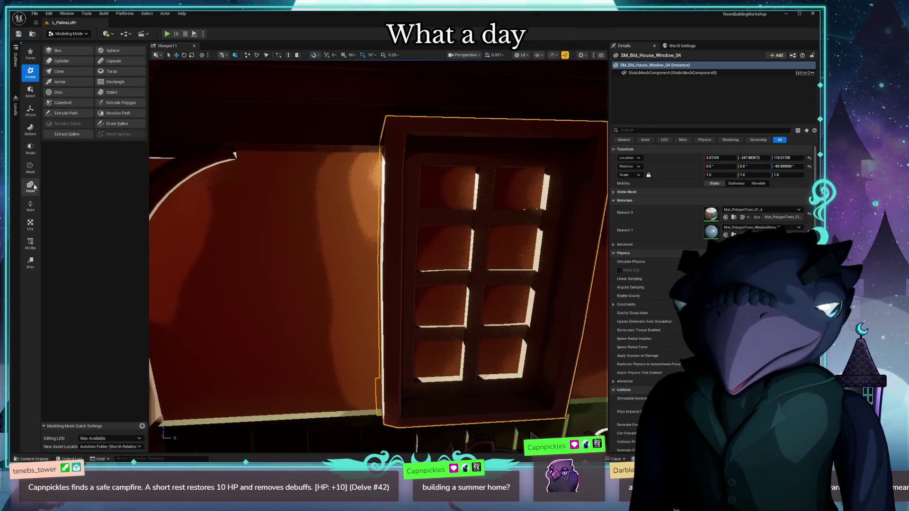
pyautogui.click(31, 166)
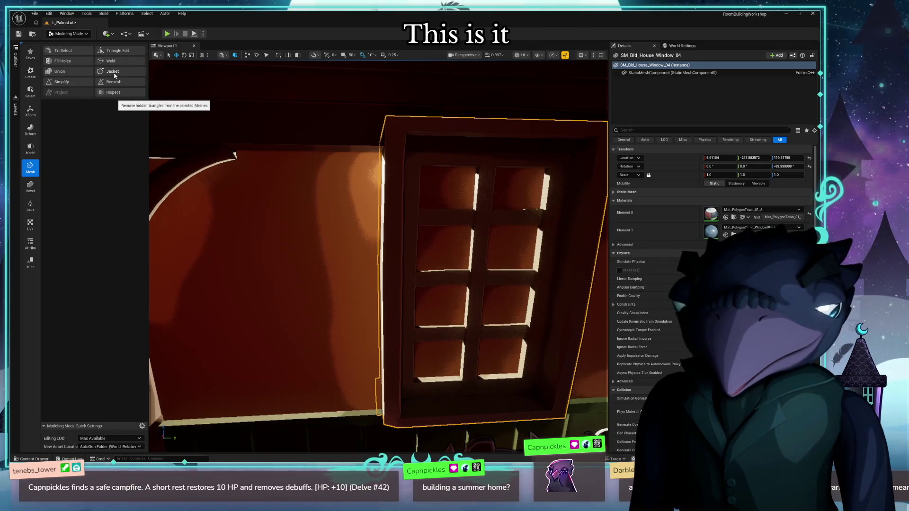
pyautogui.click(67, 74)
# Cancel the Union, then rerun it with both the wall and the window selected.
pyautogui.press('f')
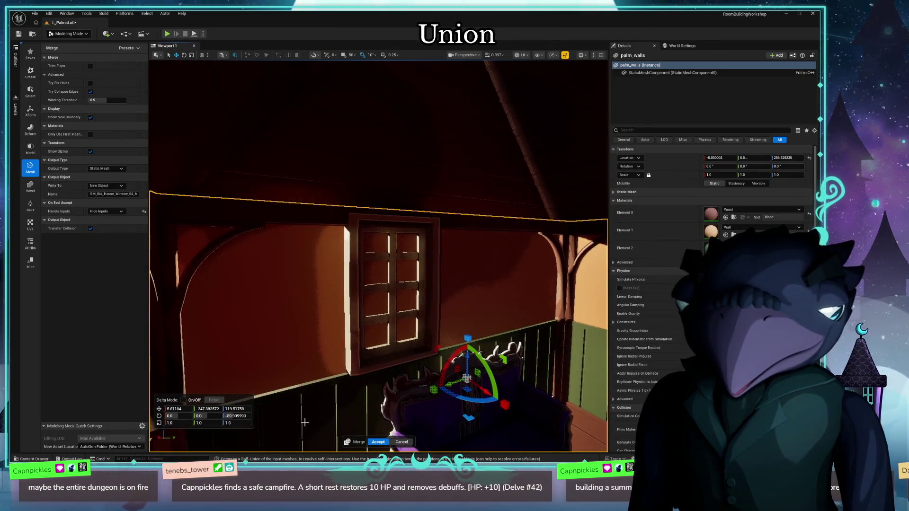
pyautogui.click(401, 442)
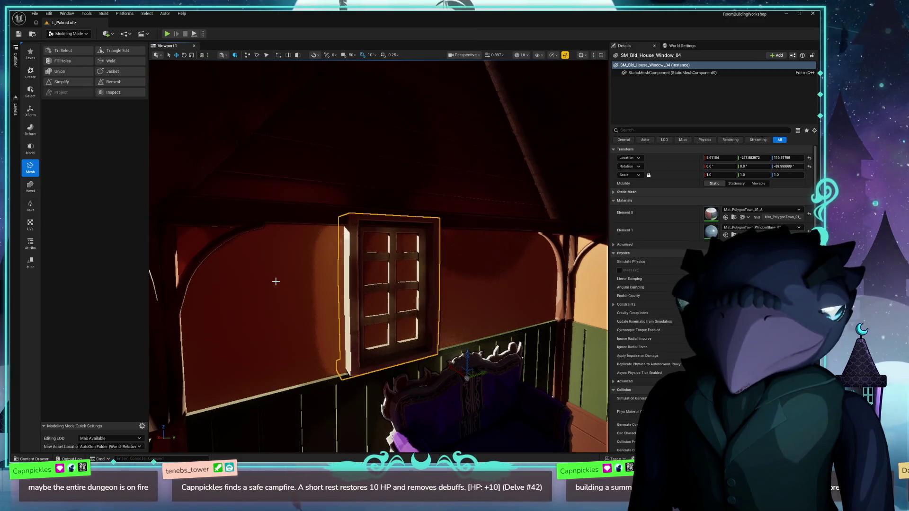
pyautogui.click(59, 71)
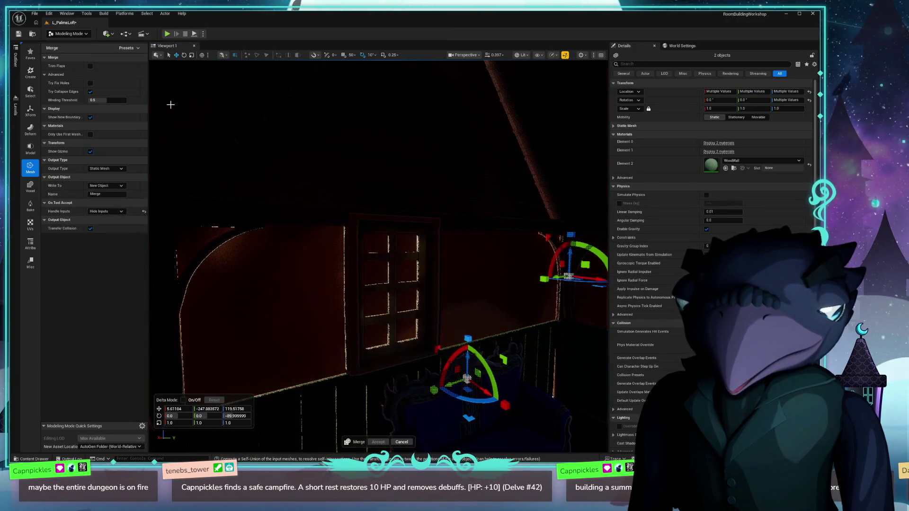
pyautogui.click(90, 84)
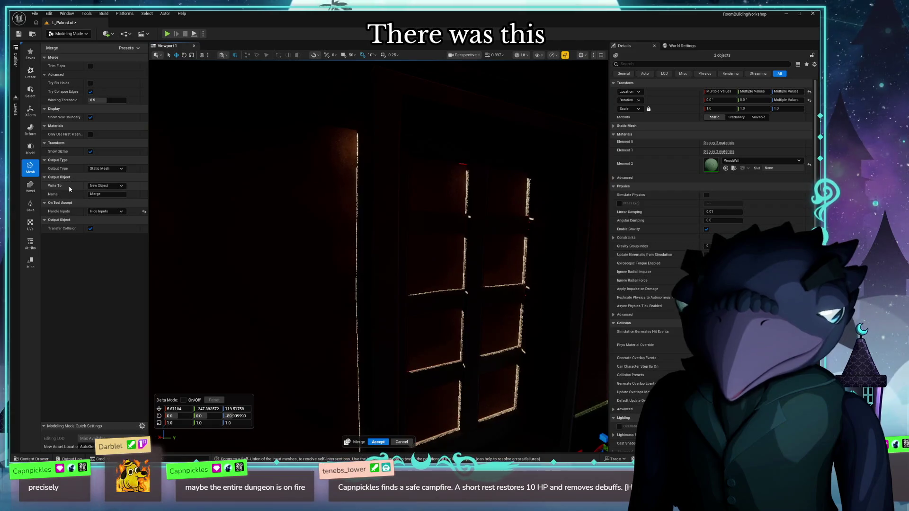
# Output the Union as a new Dynamic Mesh object named Merge, deleting the inputs, and accept.
pyautogui.click(100, 170)
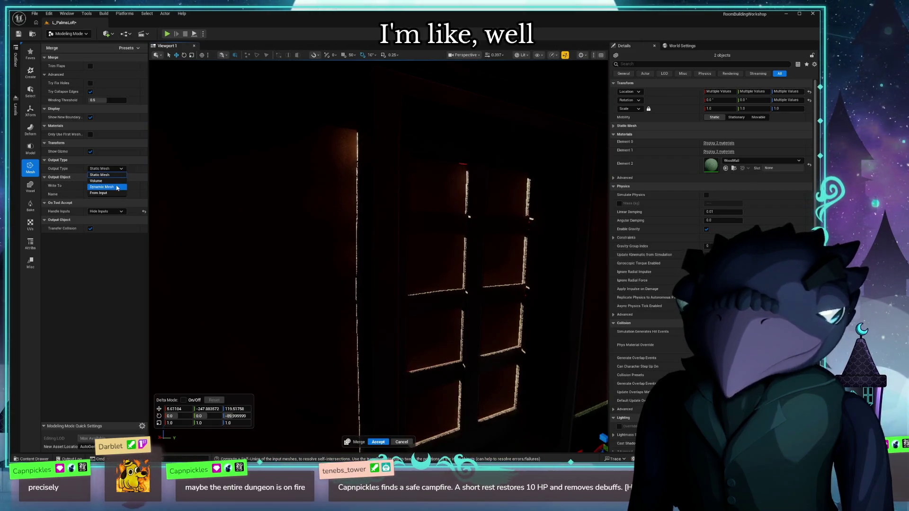
pyautogui.click(117, 188)
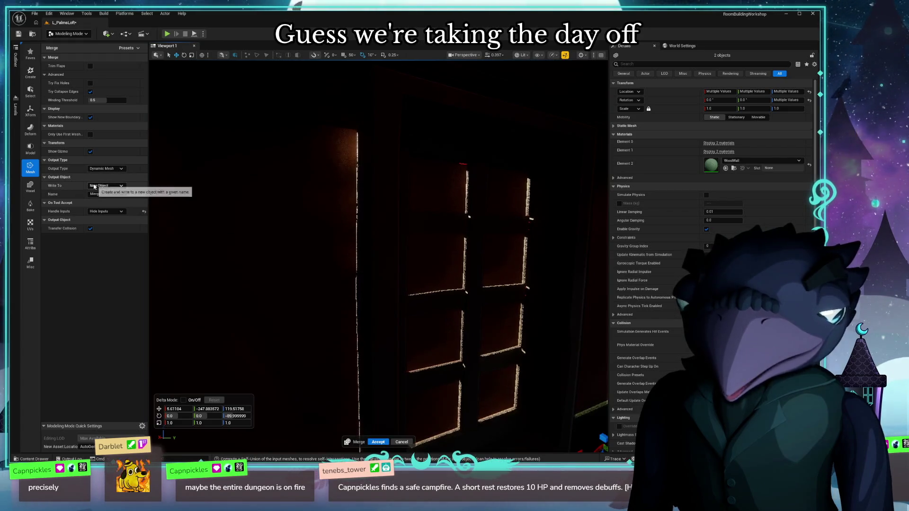
pyautogui.click(107, 186)
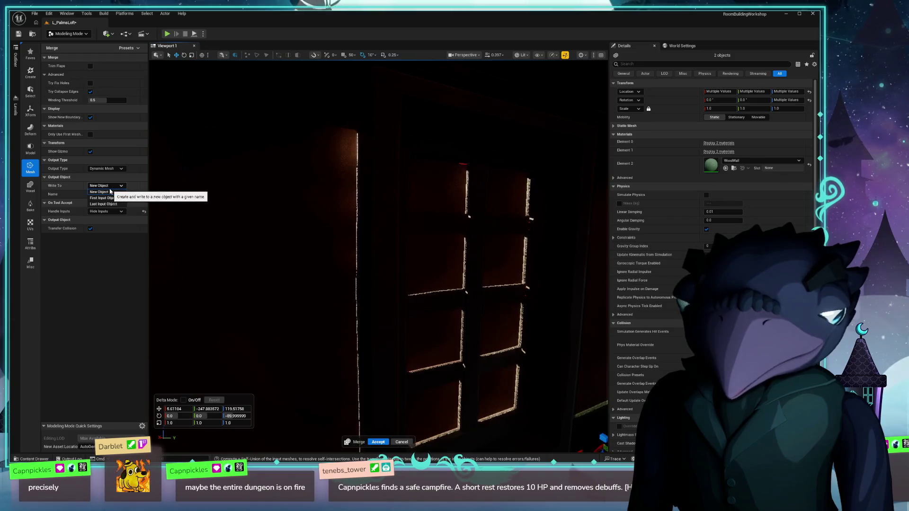
pyautogui.click(109, 193)
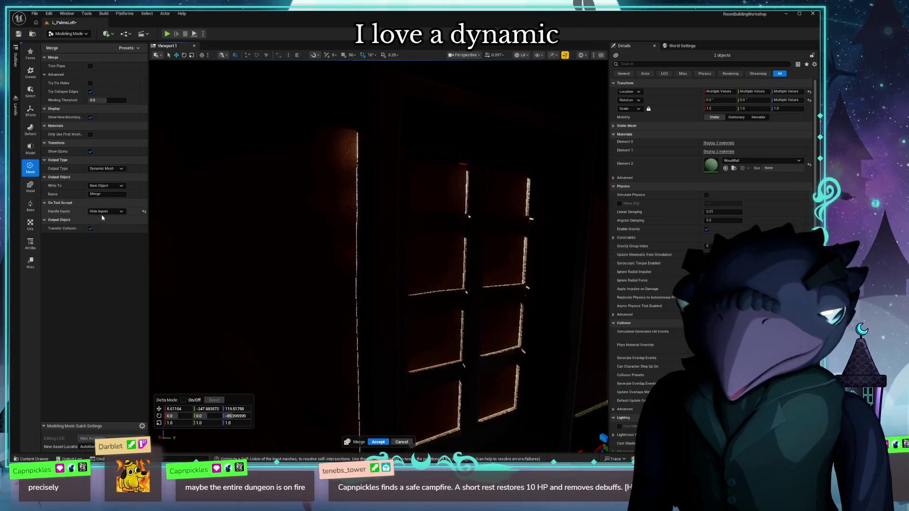
pyautogui.click(104, 211)
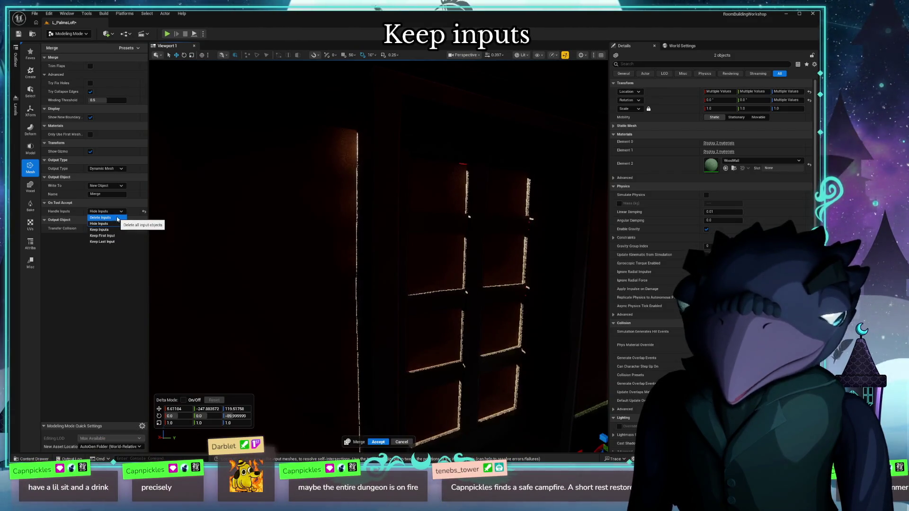
pyautogui.click(117, 218)
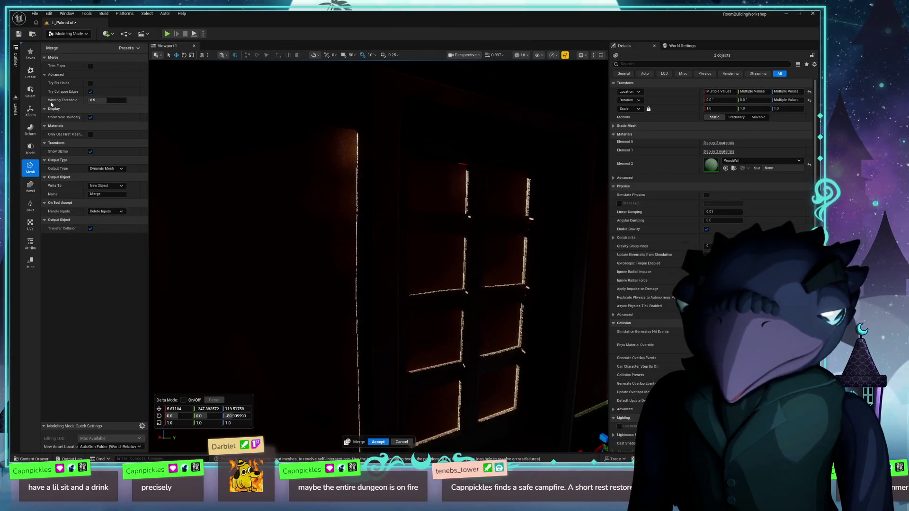
pyautogui.click(376, 442)
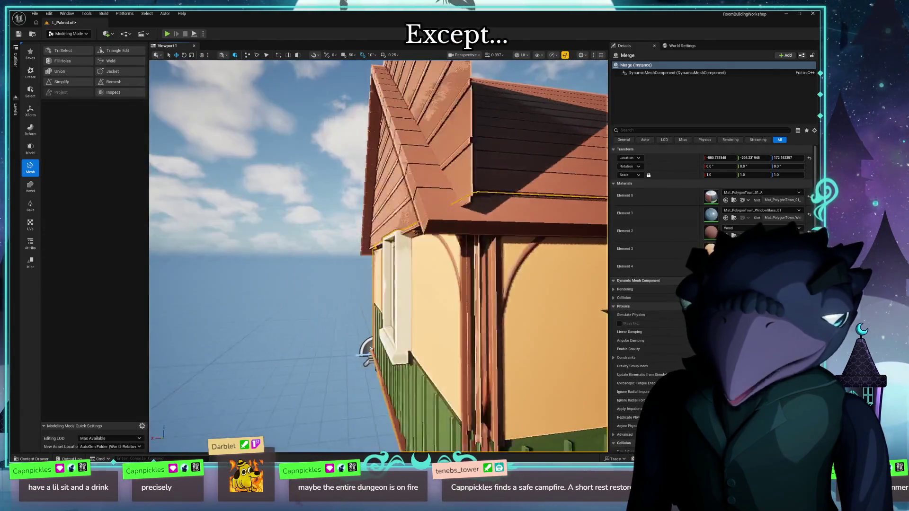
pyautogui.press('f')
pyautogui.moveTo(408, 263)
pyautogui.mouseDown()
pyautogui.moveTo(352, 284)
pyautogui.moveTo(428, 303)
pyautogui.moveTo(416, 283)
pyautogui.mouseUp()
pyautogui.scroll(5, 388, 246)
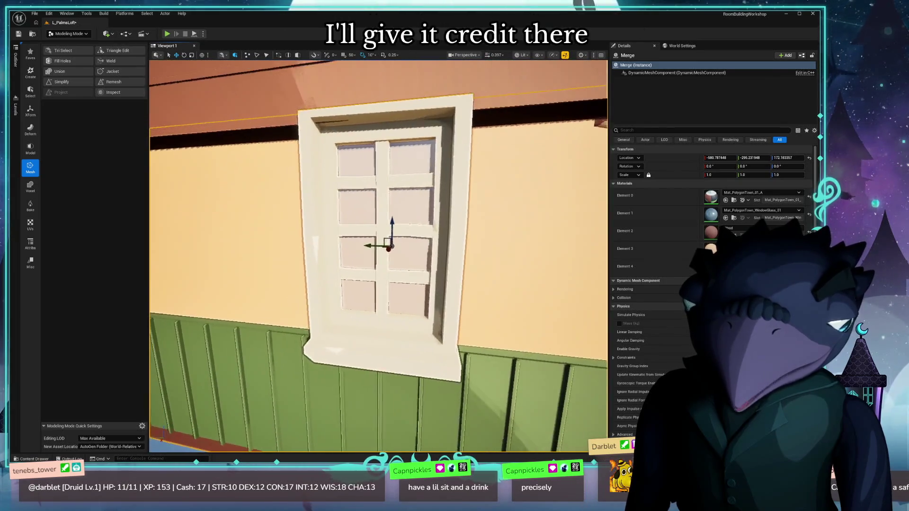
pyautogui.moveTo(388, 246)
pyautogui.mouseDown()
pyautogui.moveTo(318, 327)
pyautogui.moveTo(359, 218)
pyautogui.moveTo(518, 327)
pyautogui.moveTo(518, 379)
pyautogui.moveTo(339, 240)
pyautogui.mouseUp()
pyautogui.keyDown('ctrl'); pyautogui.click(360, 218); pyautogui.keyUp('ctrl')
pyautogui.moveTo(167, 404)
pyautogui.mouseDown()
pyautogui.moveTo(284, 403)
pyautogui.moveTo(199, 400)
pyautogui.mouseUp()
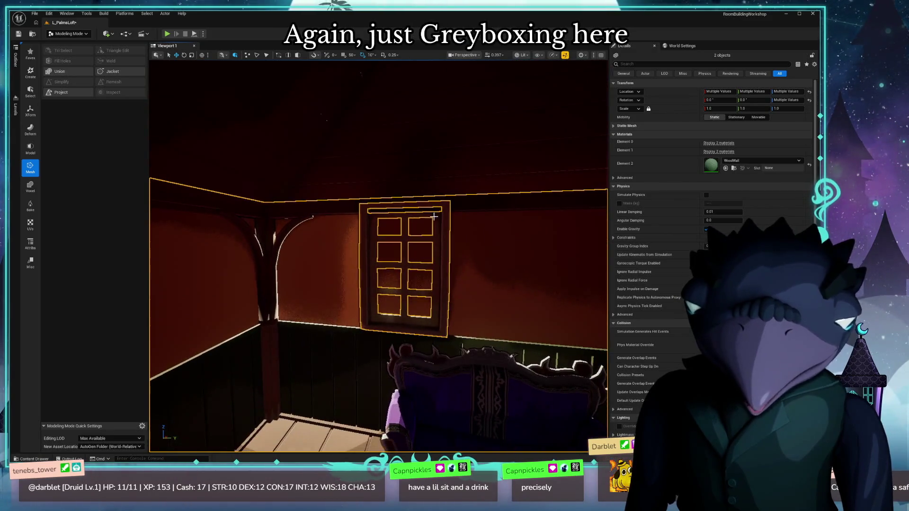
pyautogui.click(436, 216)
pyautogui.moveTo(462, 308); pyautogui.dragTo(483, 308)
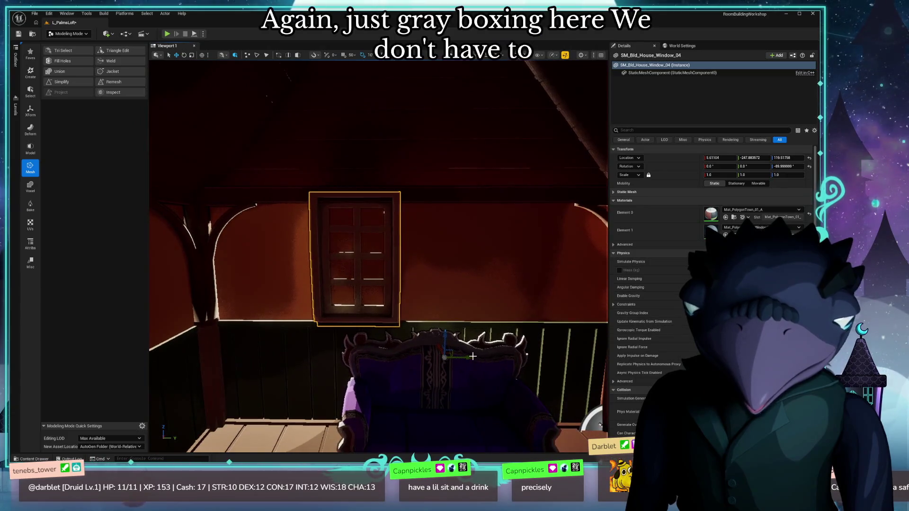
# Duplicate the window twice into a row of three, then shift all three left.
pyautogui.keyDown('alt'); pyautogui.moveTo(468, 357); pyautogui.dragTo(603, 363); pyautogui.keyUp('alt')
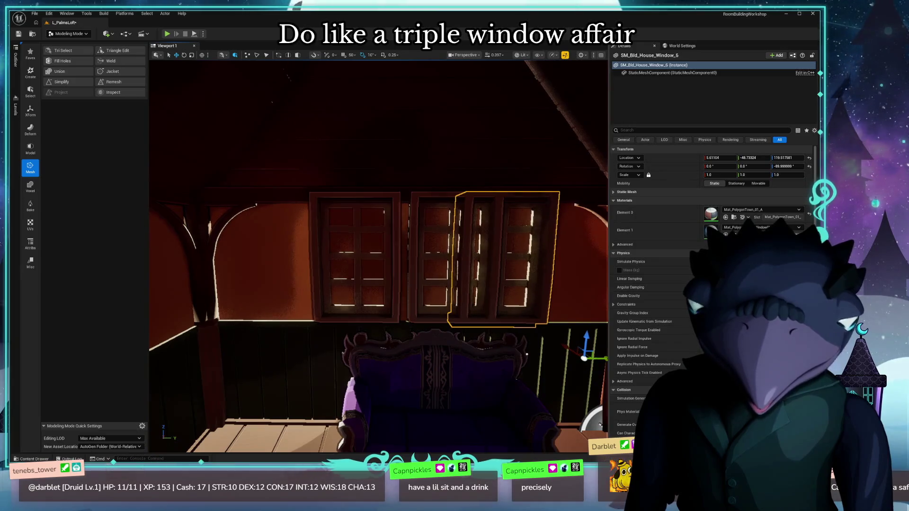
pyautogui.moveTo(472, 347)
pyautogui.mouseDown()
pyautogui.moveTo(518, 352)
pyautogui.moveTo(509, 353)
pyautogui.mouseUp()
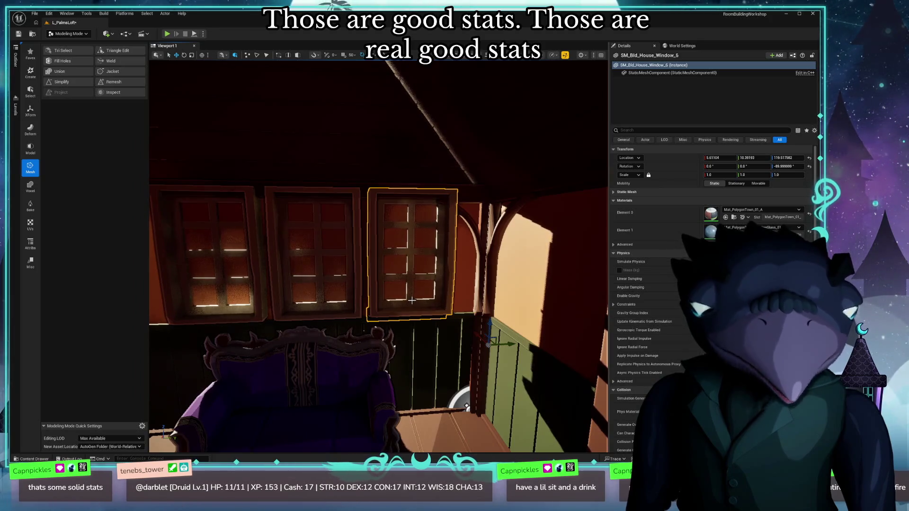
pyautogui.keyDown('ctrl'); pyautogui.click(256, 191); pyautogui.keyUp('ctrl')
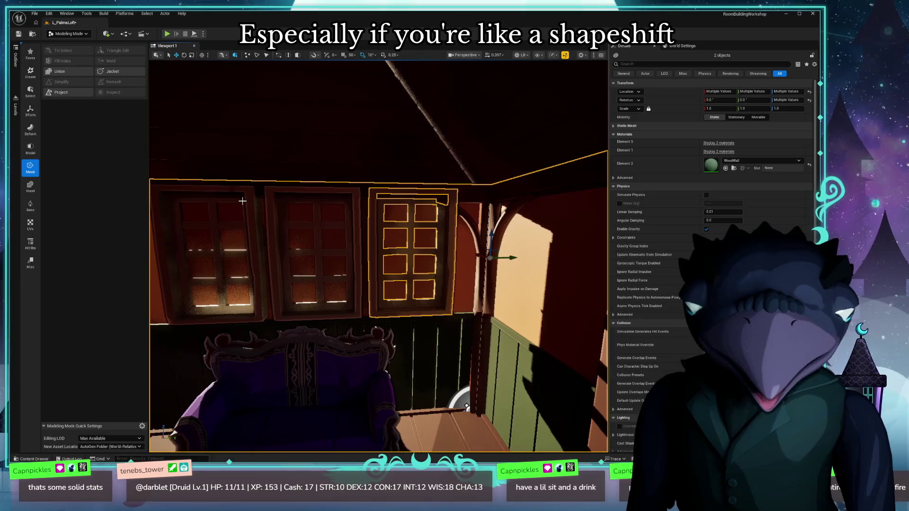
pyautogui.click(316, 316)
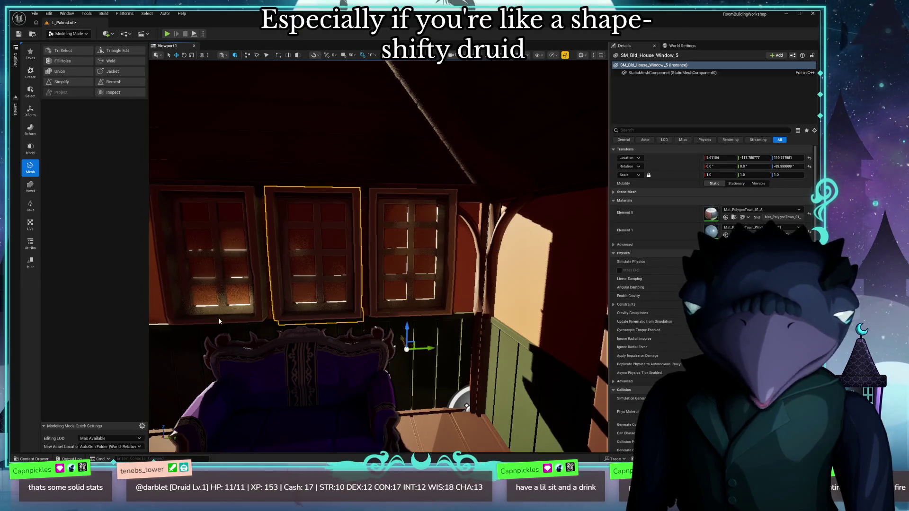
pyautogui.keyDown('ctrl'); pyautogui.click(213, 284); pyautogui.keyUp('ctrl')
pyautogui.keyDown('ctrl'); pyautogui.click(416, 314); pyautogui.keyUp('ctrl')
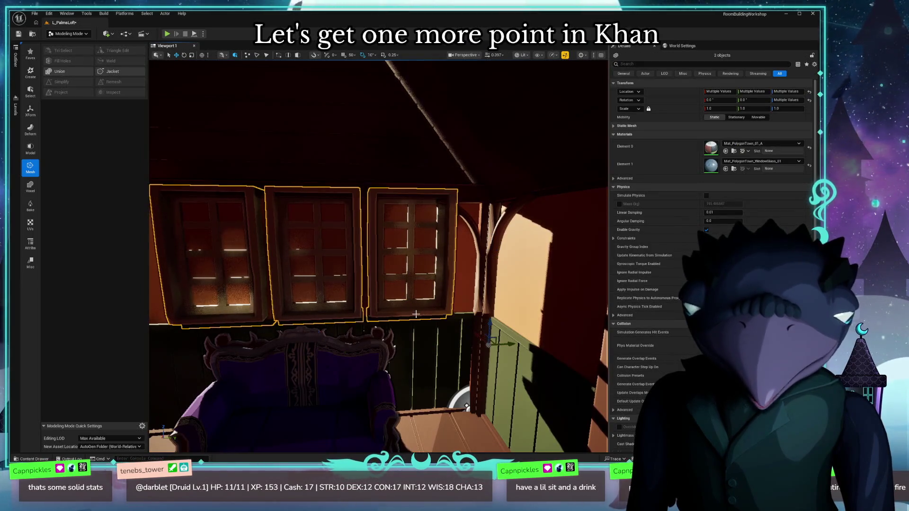
pyautogui.moveTo(513, 346)
pyautogui.mouseDown()
pyautogui.moveTo(490, 353)
pyautogui.moveTo(557, 338)
pyautogui.moveTo(535, 314)
pyautogui.mouseUp()
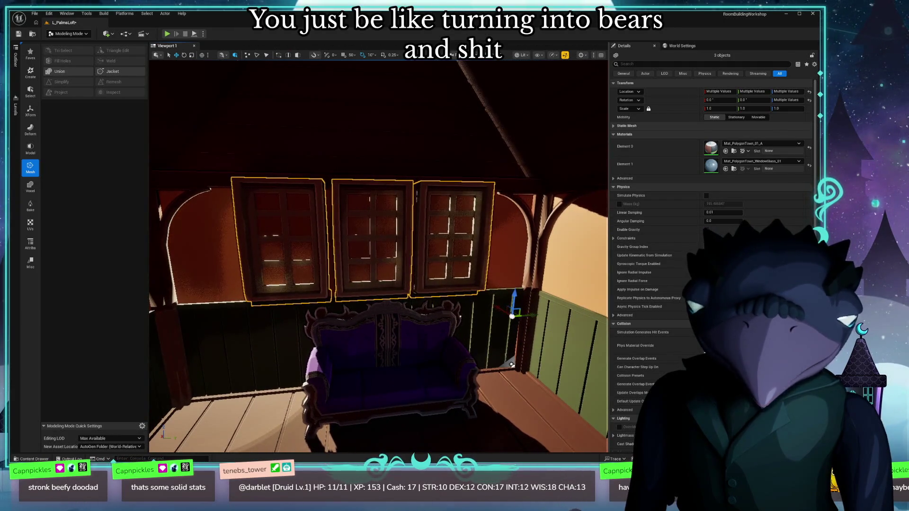
# Slide the sofa SM_Prop_Couch_02 left so it sits beneath the windows.
pyautogui.click(412, 394)
pyautogui.moveTo(413, 403); pyautogui.dragTo(401, 408)
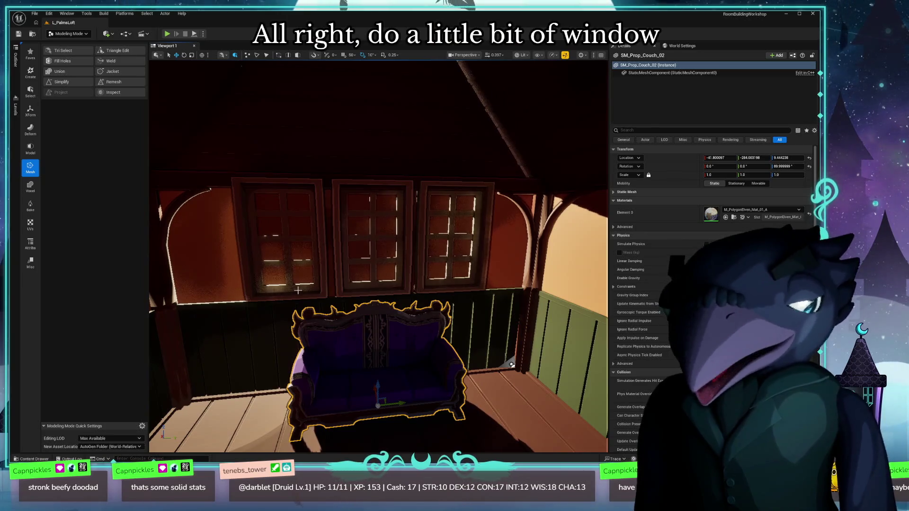
pyautogui.click(31, 458)
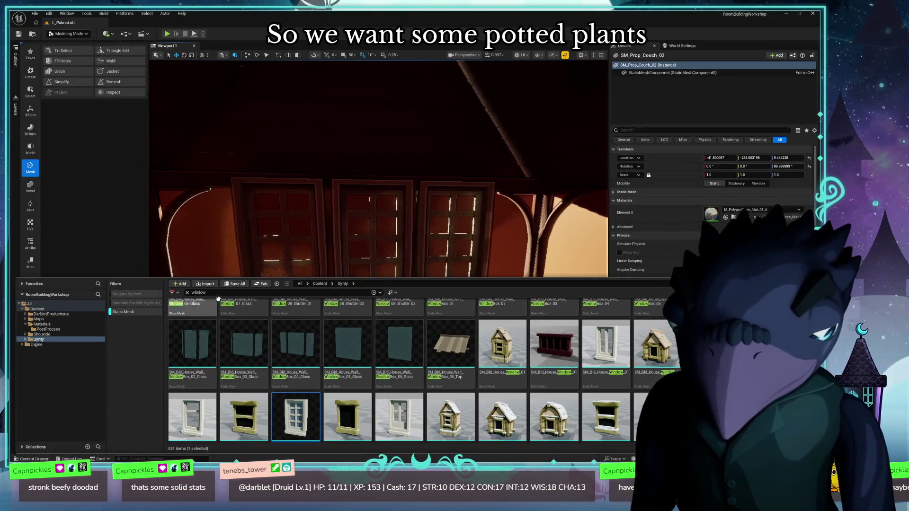
# Search the Content Drawer for 'plant', browse the results, then bring up the cozy-room reference image.
pyautogui.write('plant')
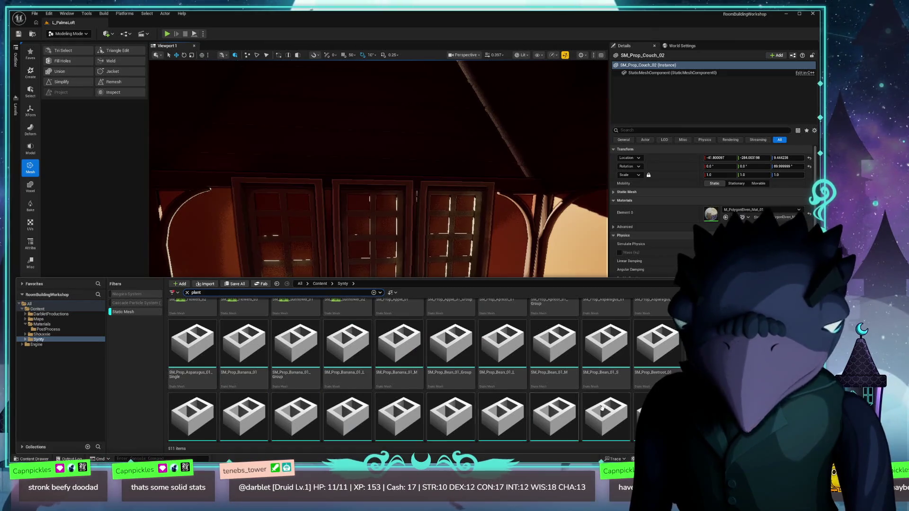
pyautogui.scroll(2, 397, 369)
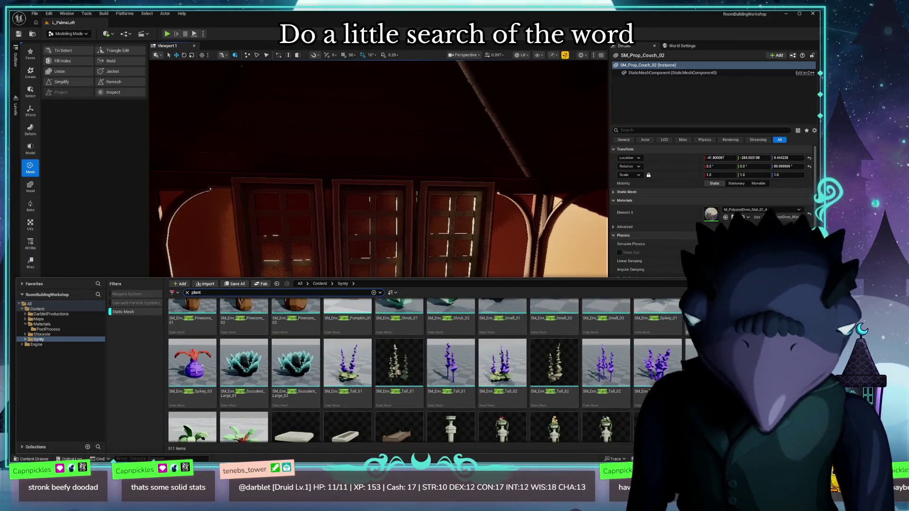
pyautogui.scroll(5, 666, 336)
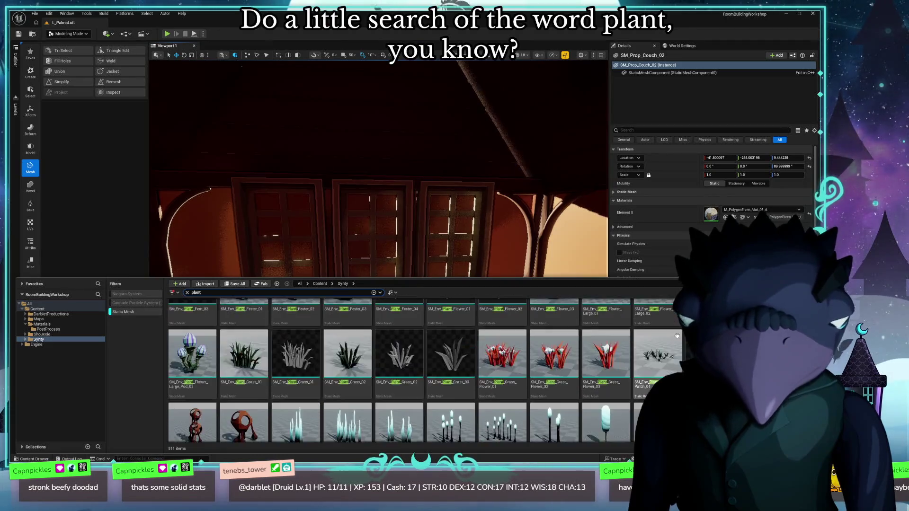
pyautogui.scroll(-1, 666, 336)
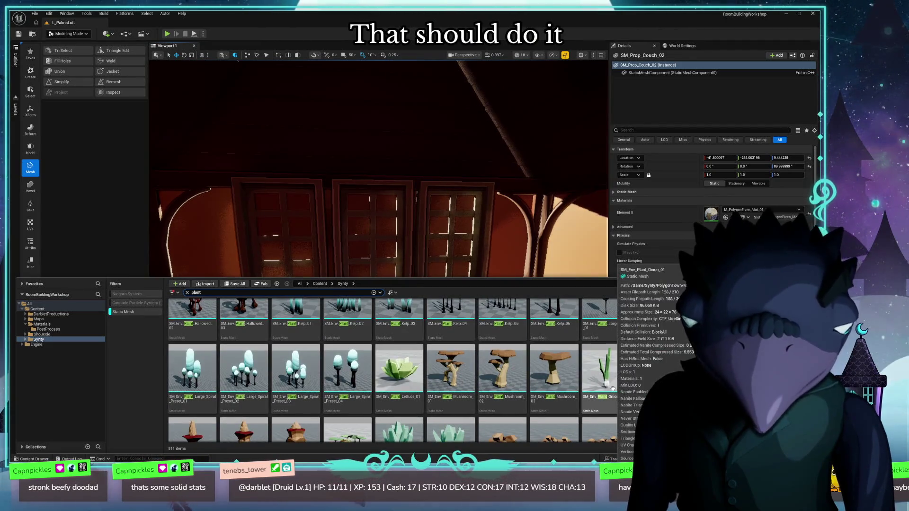
pyautogui.scroll(4, 462, 326)
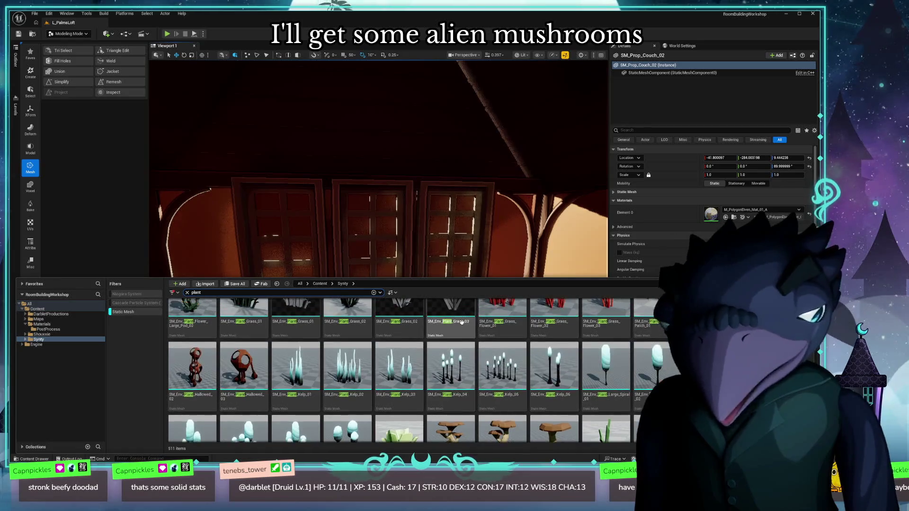
pyautogui.scroll(6, 461, 326)
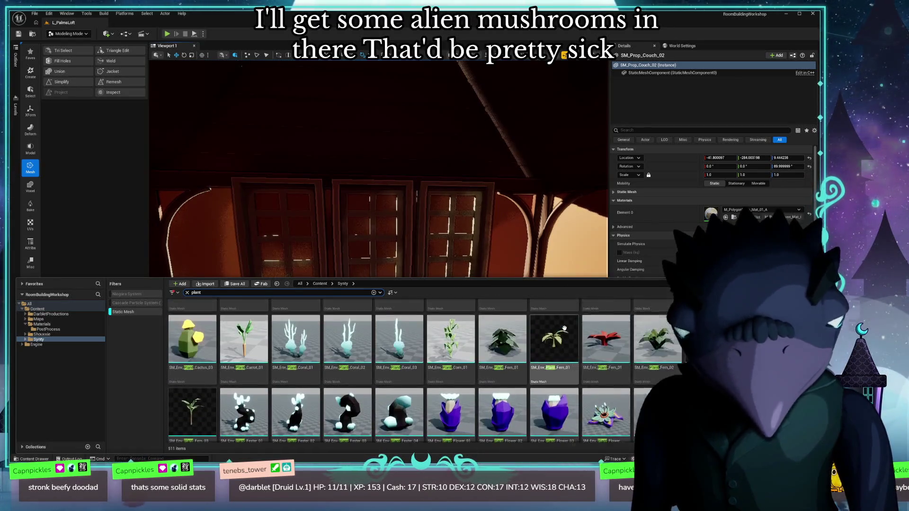
pyautogui.scroll(5, 564, 328)
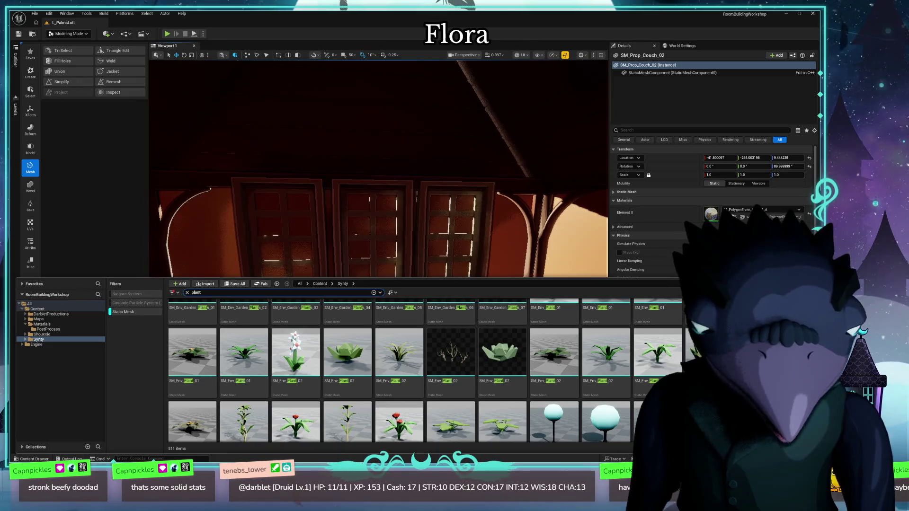
pyautogui.scroll(3, 424, 371)
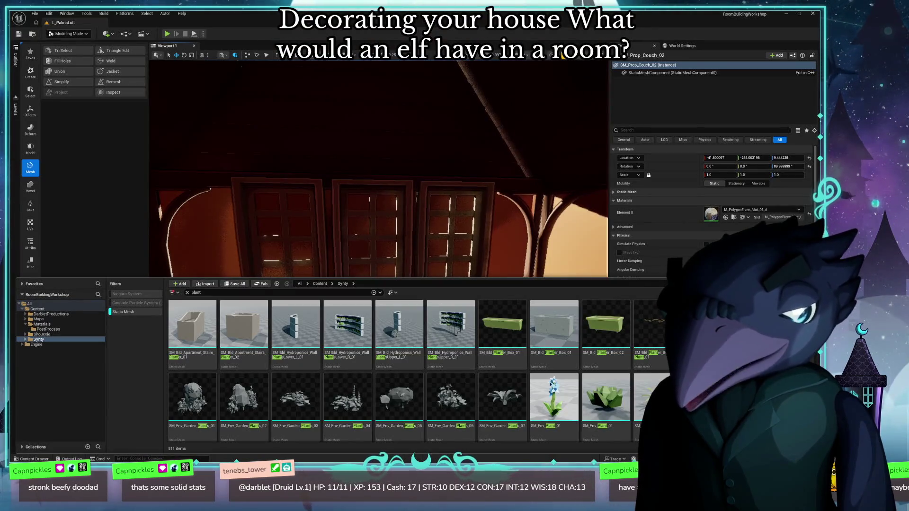
pyautogui.hotkey('alt', 'Tab')
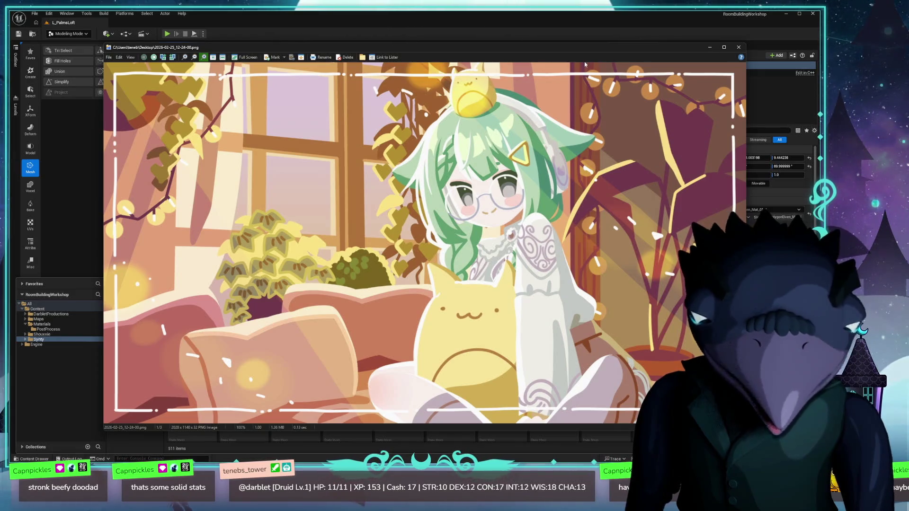
# Nudge the reference image window left and dismiss it with Escape.
pyautogui.moveTo(598, 51); pyautogui.dragTo(573, 51)
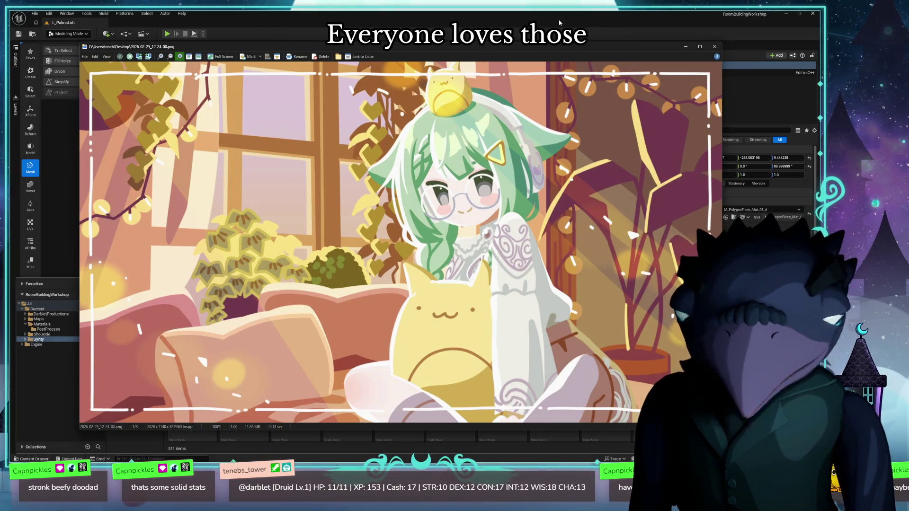
pyautogui.press('Escape')
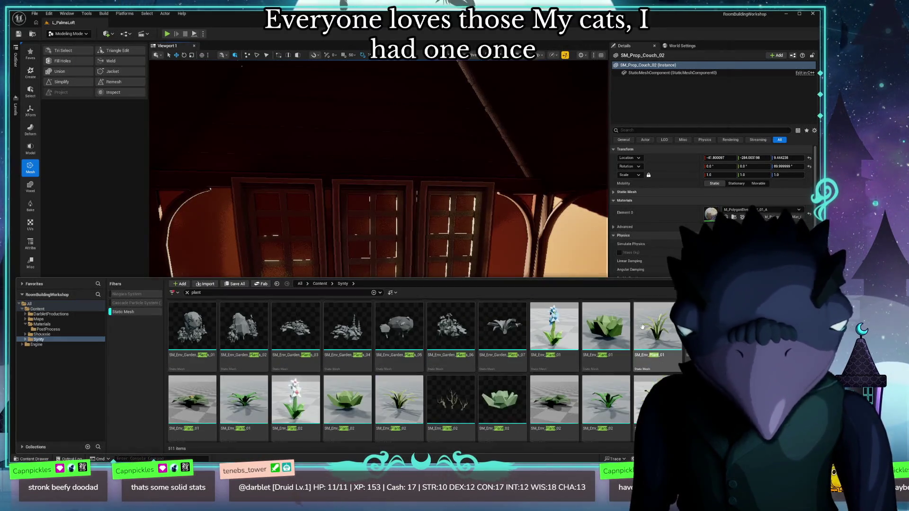
# Scroll down the plant results and briefly hide the Content Drawer to check the couch.
pyautogui.scroll(-10, 642, 326)
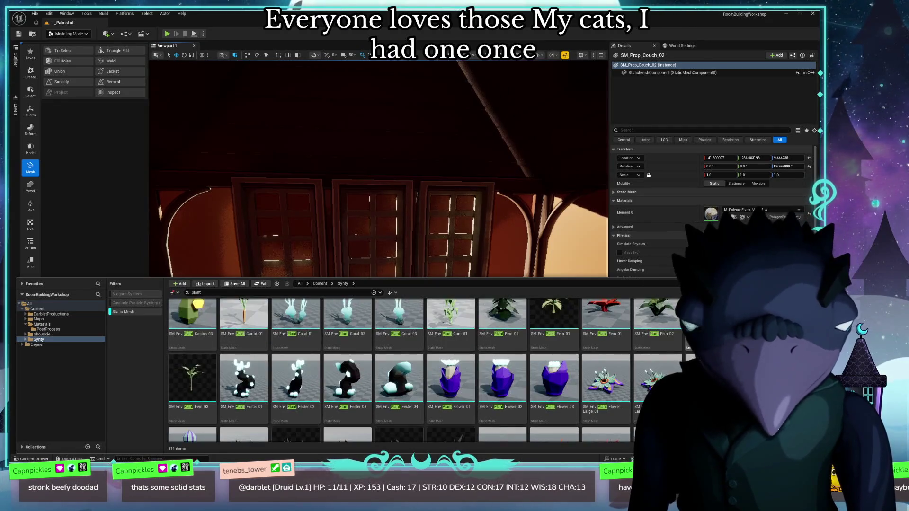
pyautogui.scroll(-1, 423, 369)
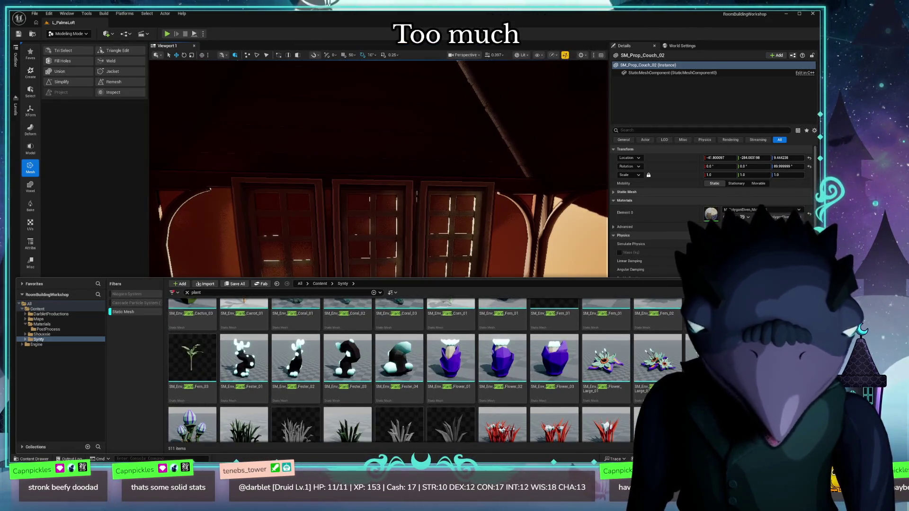
pyautogui.scroll(-5, 423, 369)
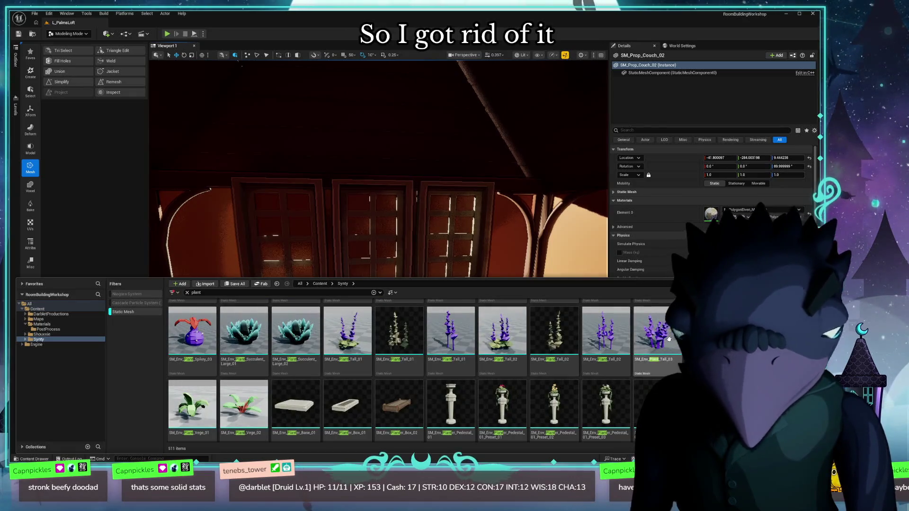
pyautogui.scroll(-3, 672, 339)
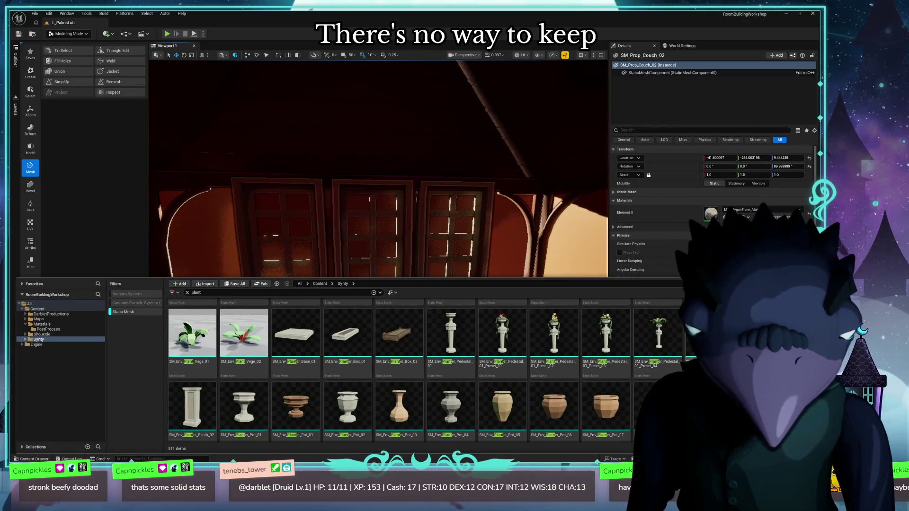
pyautogui.scroll(-10, 553, 388)
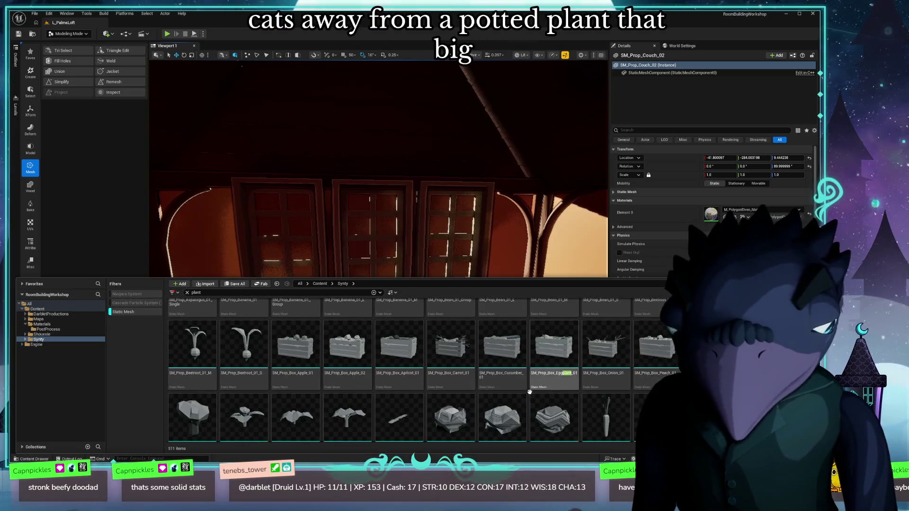
pyautogui.hotkey('ctrl', 'space')
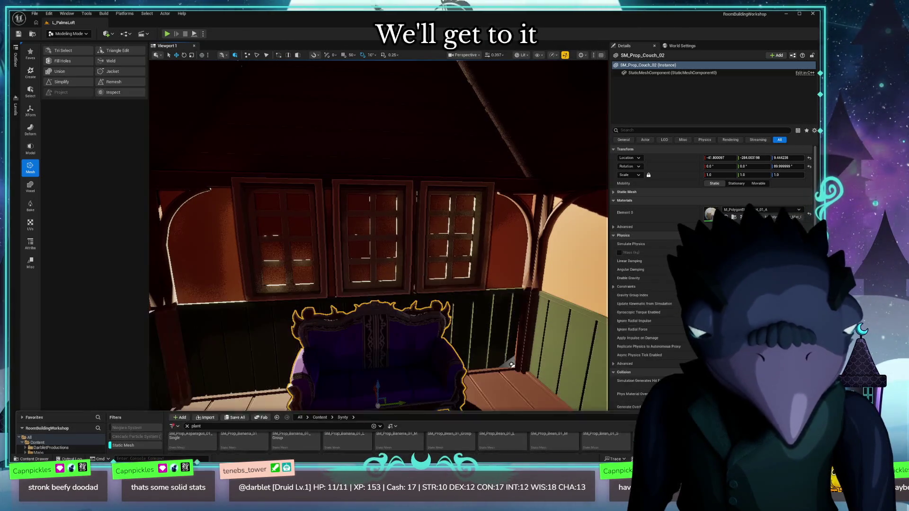
pyautogui.hotkey('ctrl', 'space')
# Browse the potted plant and planter meshes, previewing a couple of the tiles.
pyautogui.scroll(8, 454, 360)
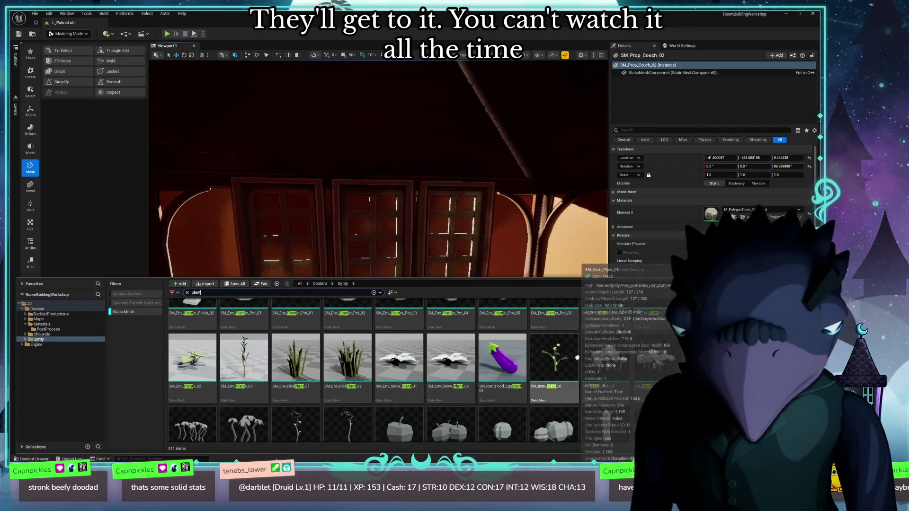
pyautogui.scroll(2, 623, 357)
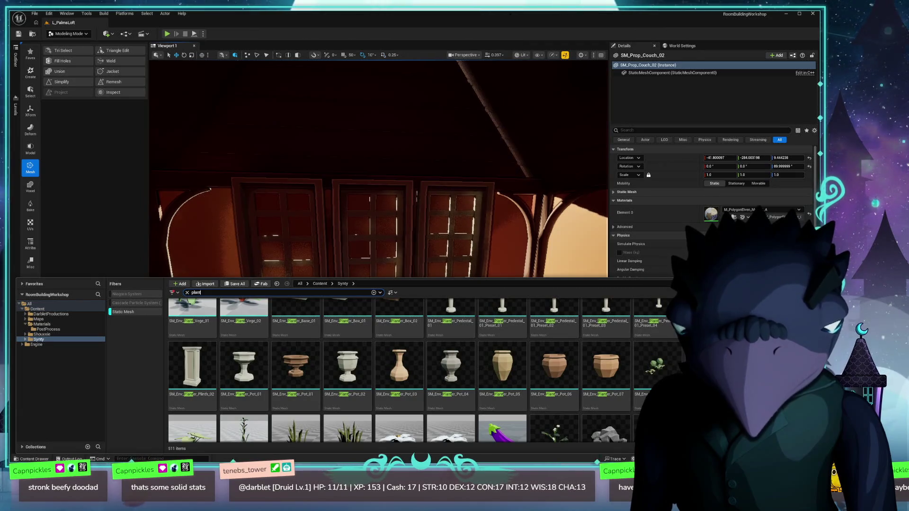
pyautogui.scroll(2, 642, 355)
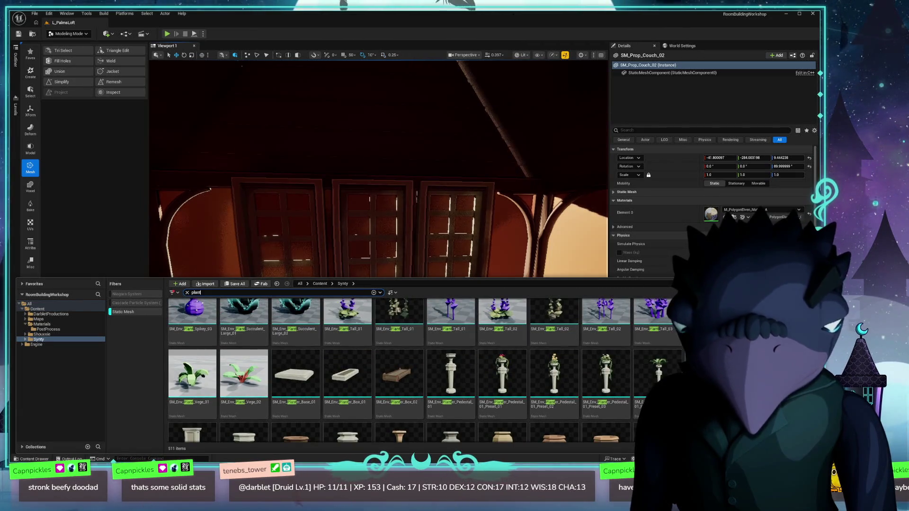
pyautogui.scroll(-15, 421, 370)
pyautogui.scroll(-10, 648, 359)
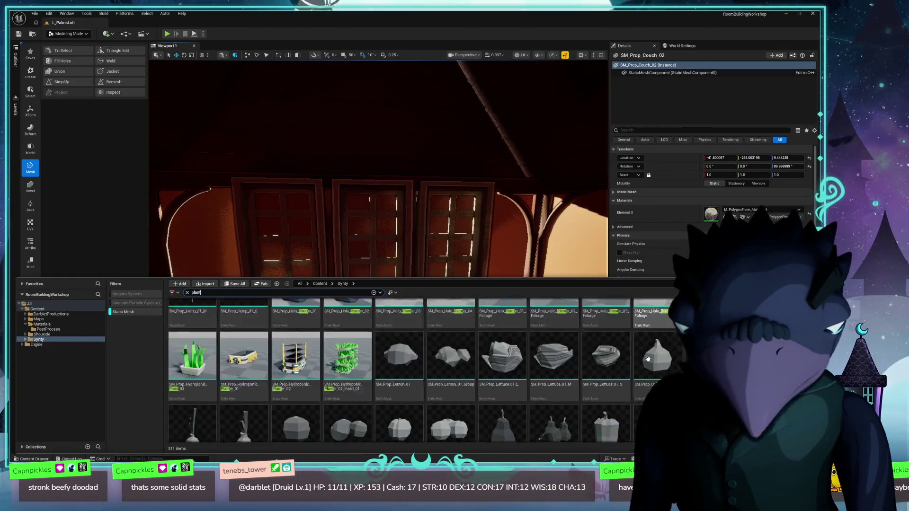
pyautogui.scroll(-3, 648, 359)
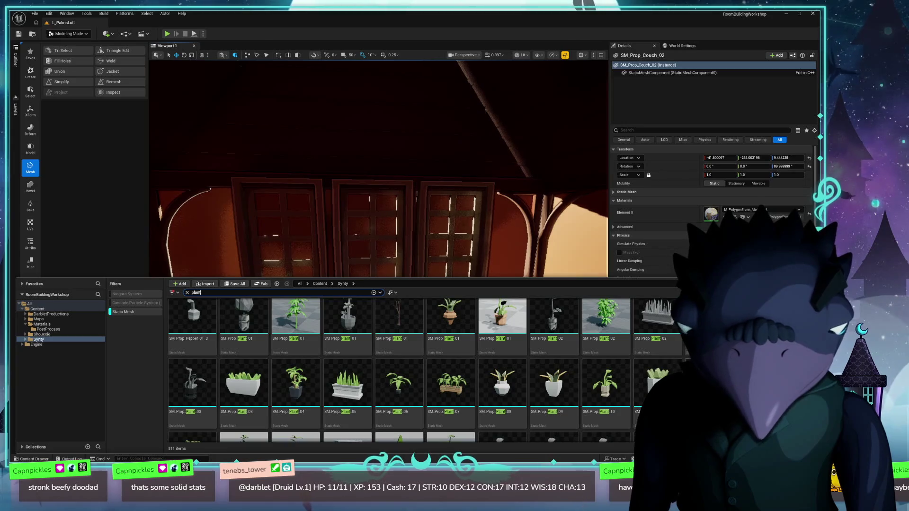
pyautogui.scroll(1, 606, 355)
pyautogui.scroll(1, 606, 354)
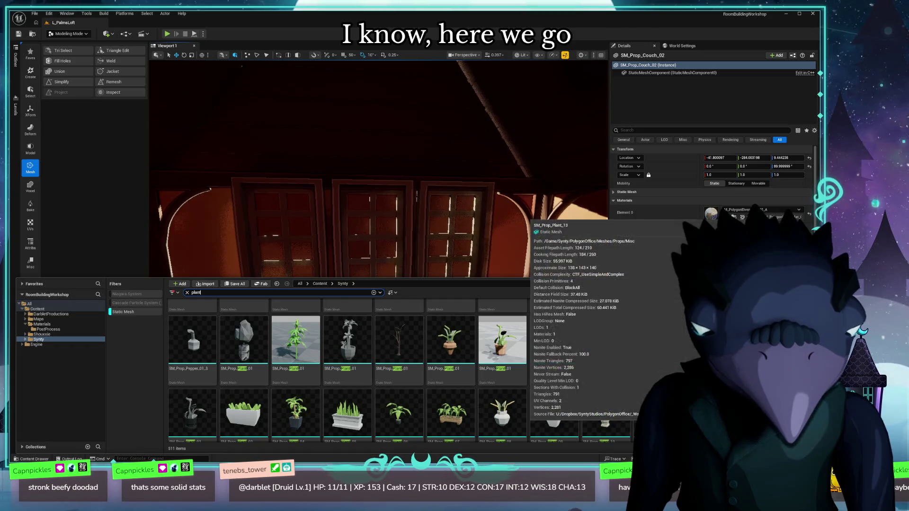
pyautogui.scroll(-1, 640, 393)
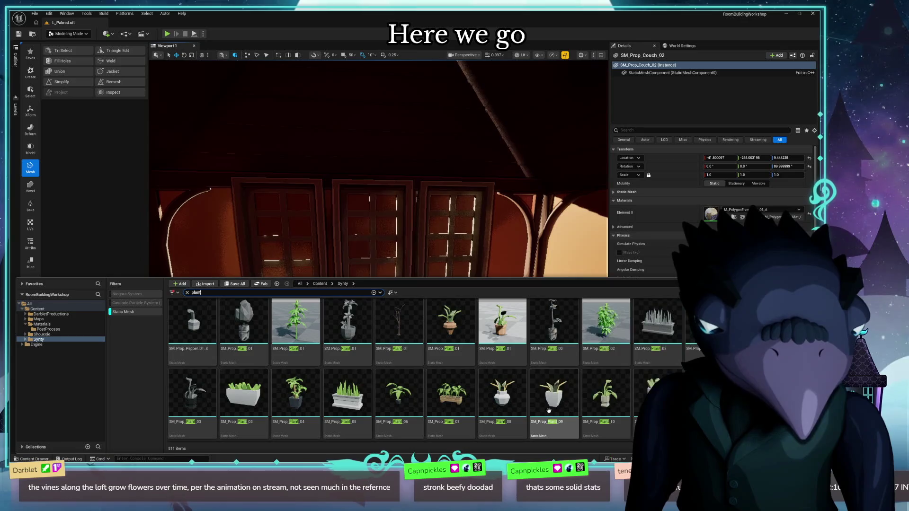
pyautogui.moveTo(544, 374)
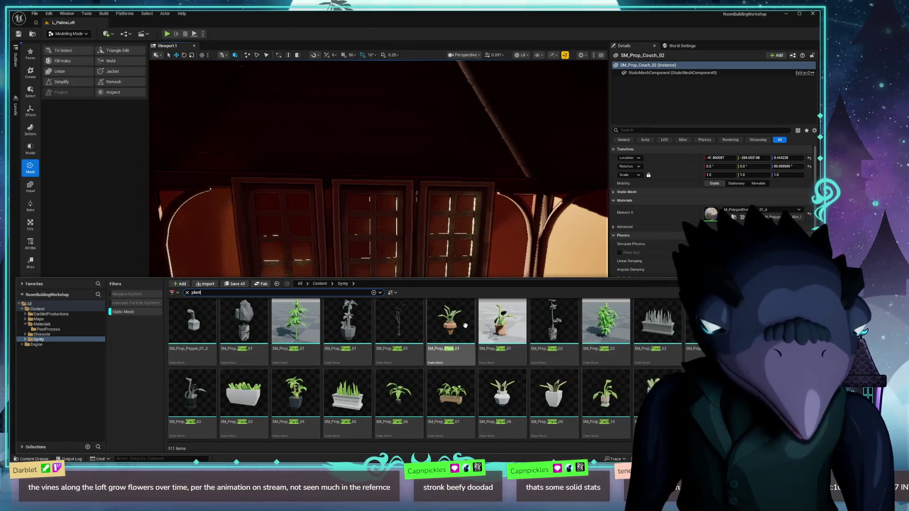
pyautogui.moveTo(432, 322)
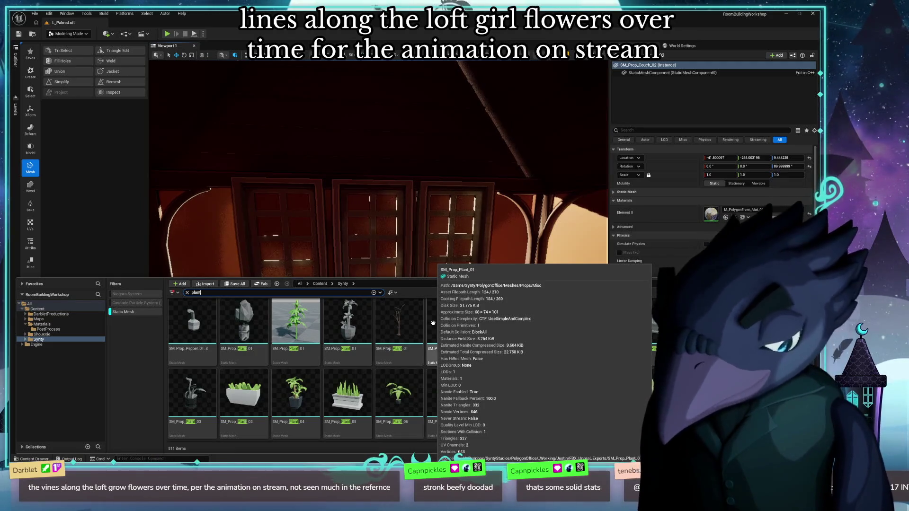
pyautogui.scroll(-1, 472, 373)
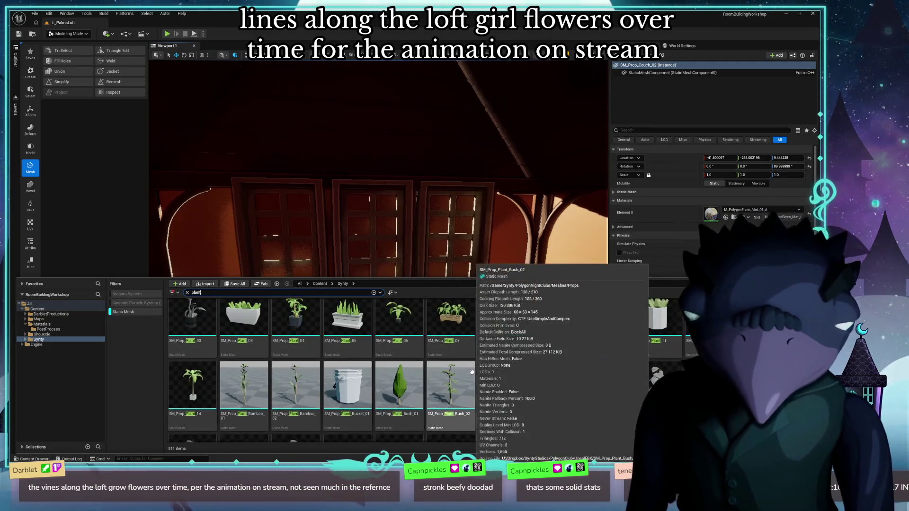
pyautogui.scroll(-3, 520, 378)
pyautogui.scroll(-2, 576, 386)
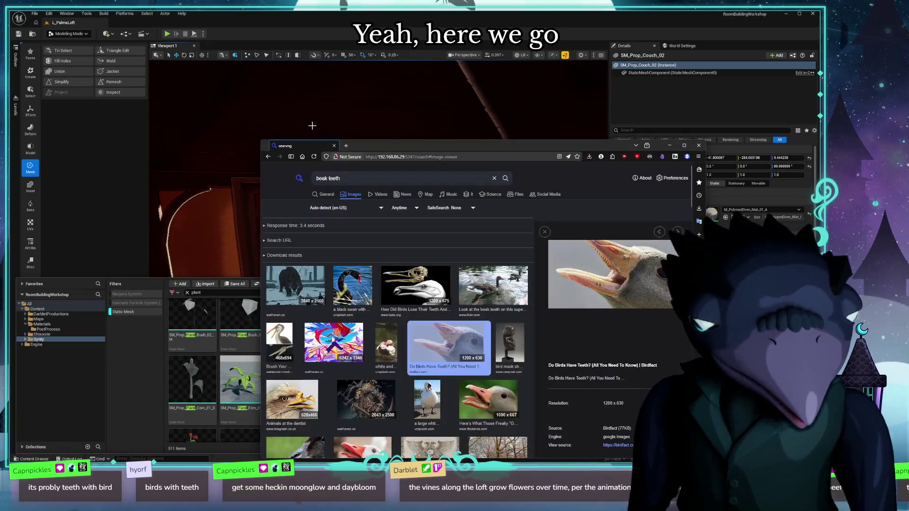
# View a beak teeth photo at full size, then return to the image results.
pyautogui.moveTo(534, 148); pyautogui.dragTo(492, 80)
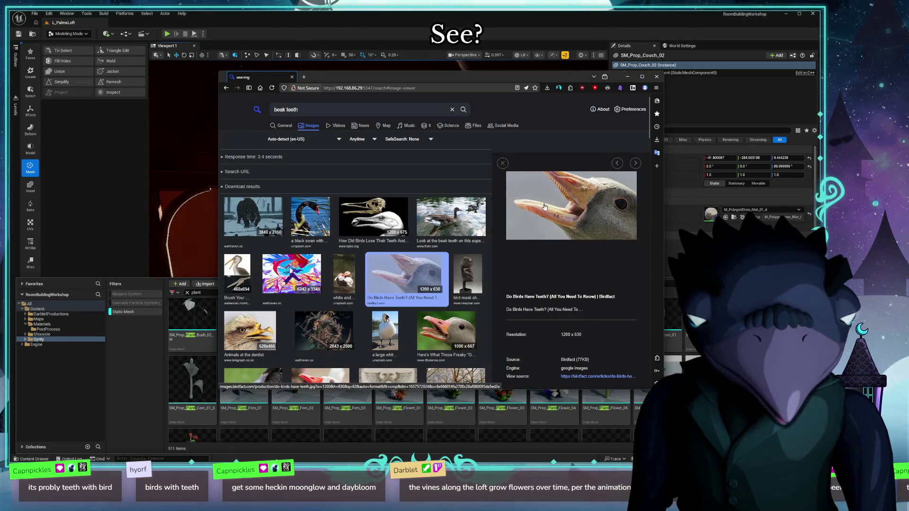
pyautogui.click(554, 204)
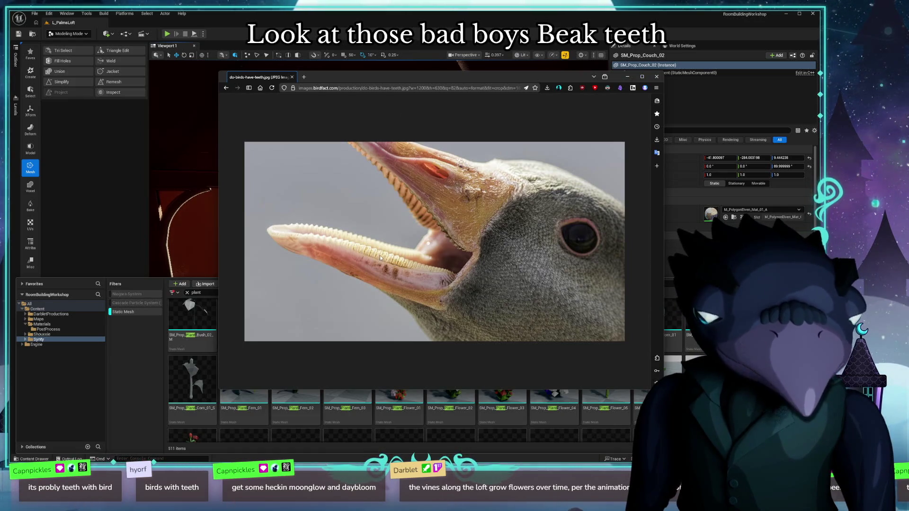
pyautogui.click(227, 88)
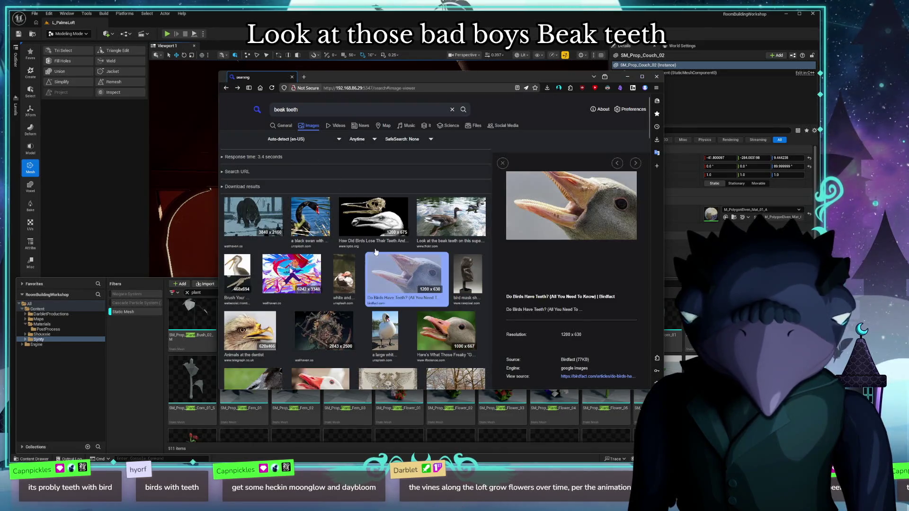
# Open the white goose photo at full size, then close the browser.
pyautogui.scroll(-3, 392, 251)
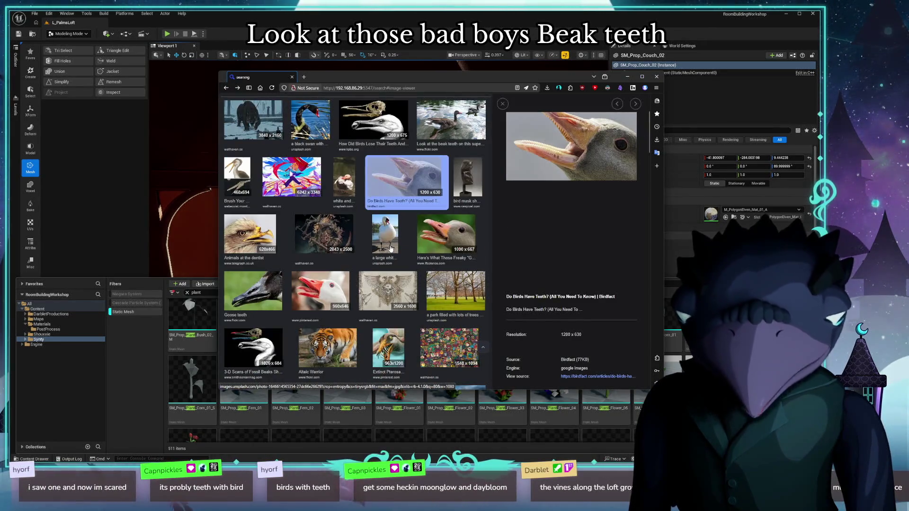
pyautogui.click(312, 287)
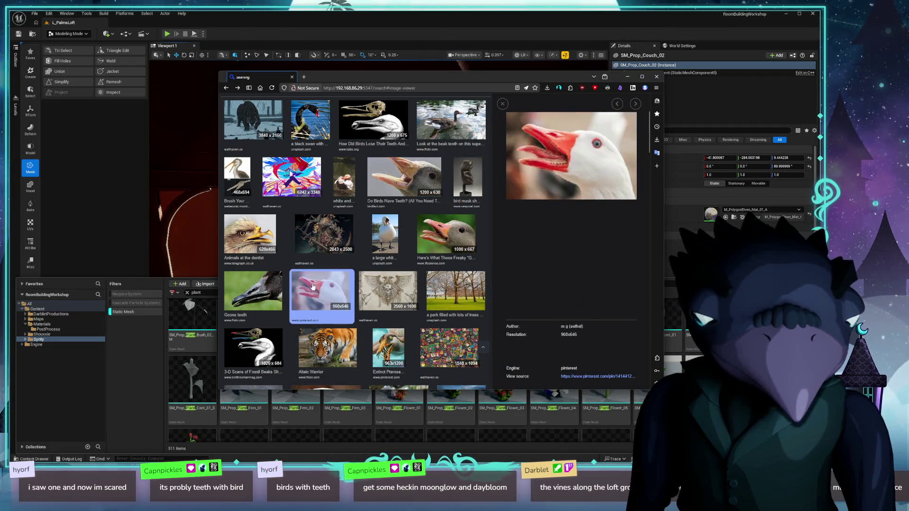
pyautogui.click(544, 148)
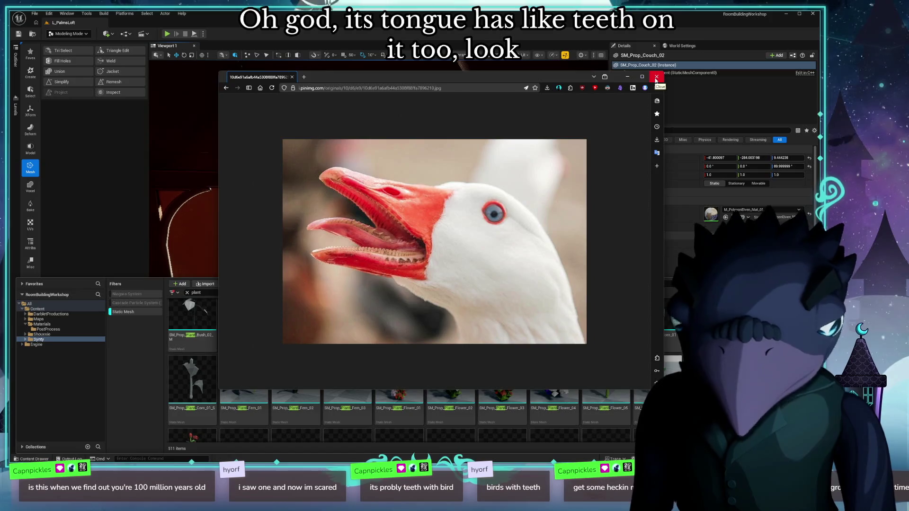
pyautogui.click(656, 77)
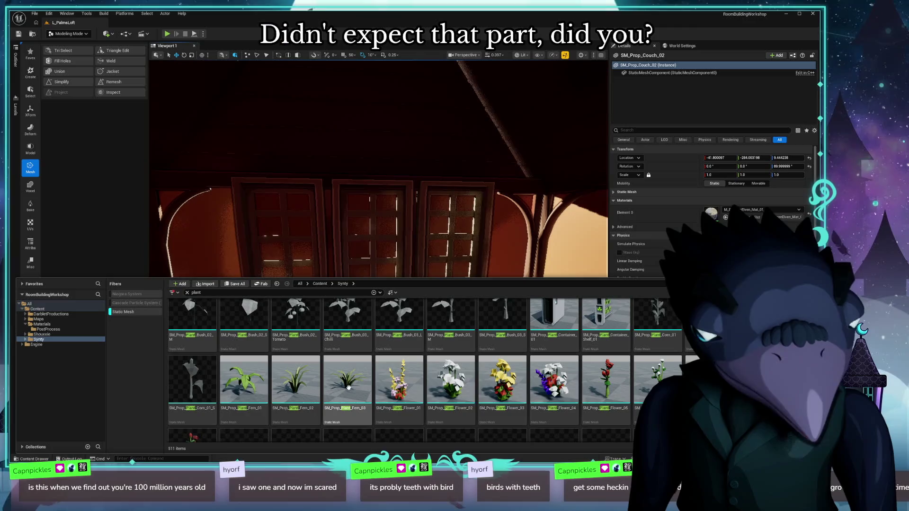
# Fly the view to the couch and place the potted Palm_01 beside it.
pyautogui.scroll(-1, 335, 382)
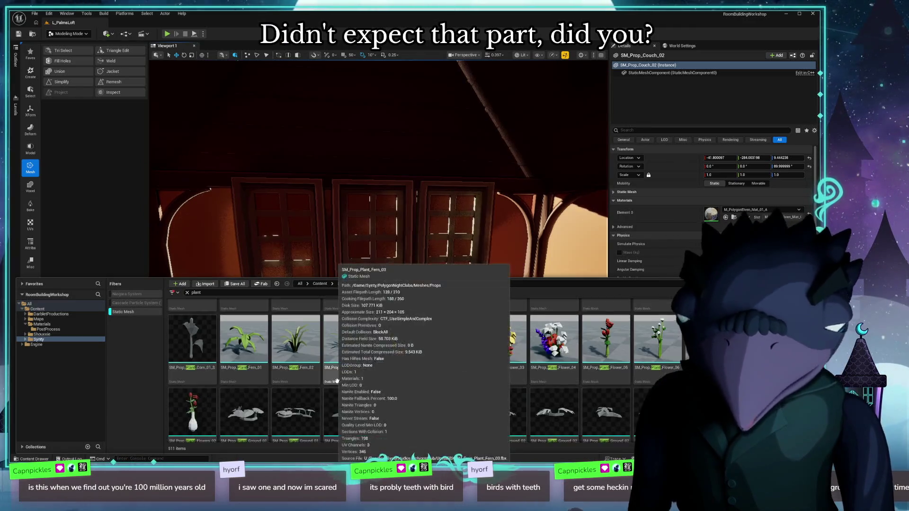
pyautogui.scroll(-1, 492, 360)
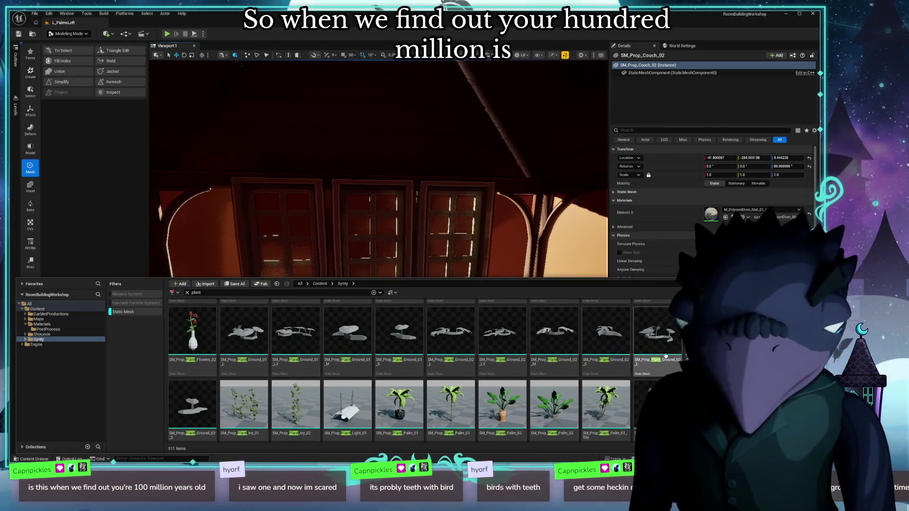
pyautogui.rightClick(539, 270)
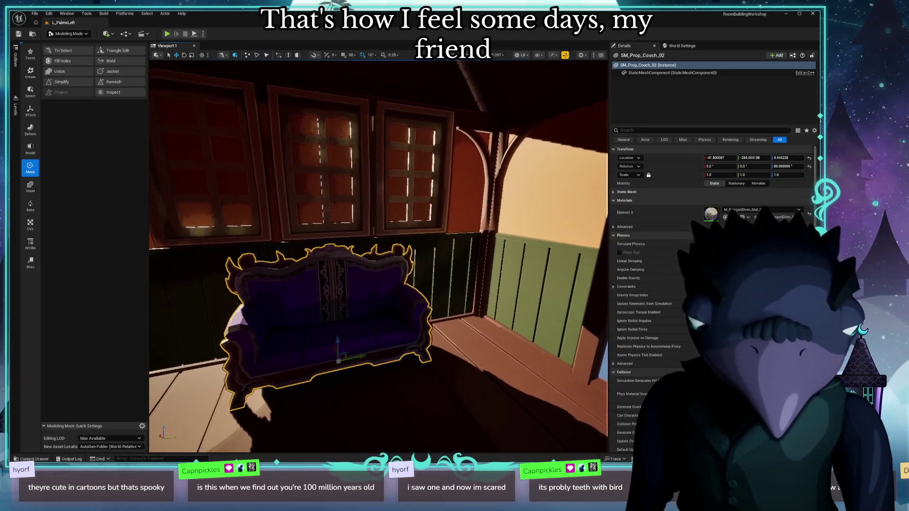
pyautogui.hotkey('ctrl', 'space')
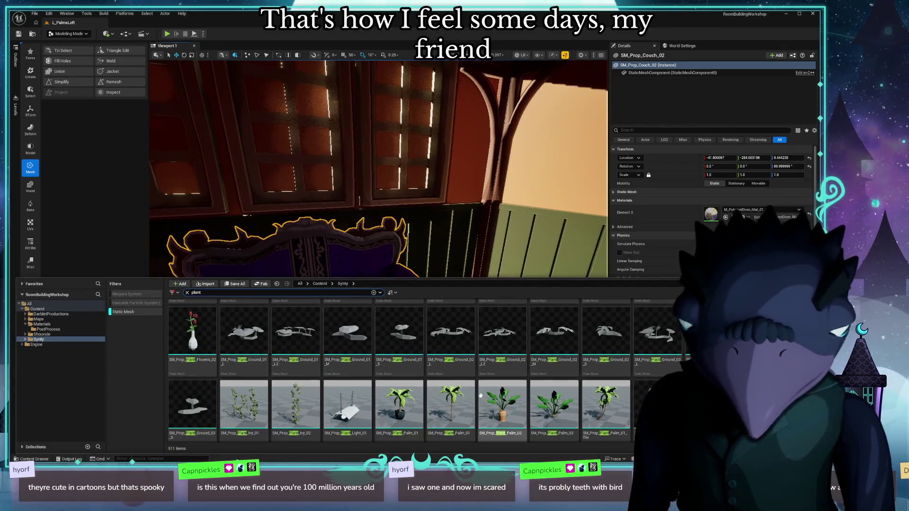
pyautogui.moveTo(399, 404)
pyautogui.mouseDown()
pyautogui.moveTo(454, 300)
pyautogui.moveTo(502, 287)
pyautogui.moveTo(478, 284)
pyautogui.moveTo(487, 288)
pyautogui.moveTo(497, 274)
pyautogui.mouseUp()
# Place SM_Prop_Pot_Plants_04 and SM_Prop_PotPlant_01 in the room near the couch.
pyautogui.hotkey('ctrl', 'space')
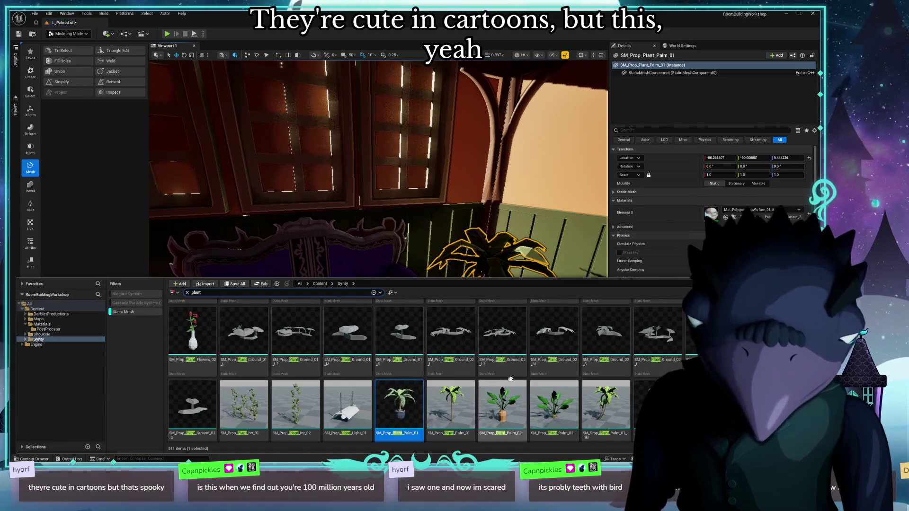
pyautogui.scroll(-5, 510, 378)
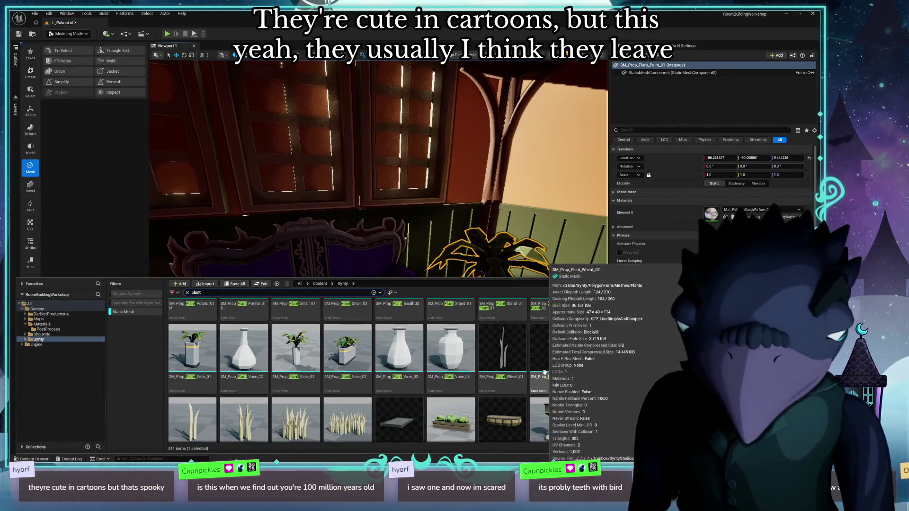
pyautogui.scroll(-5, 544, 373)
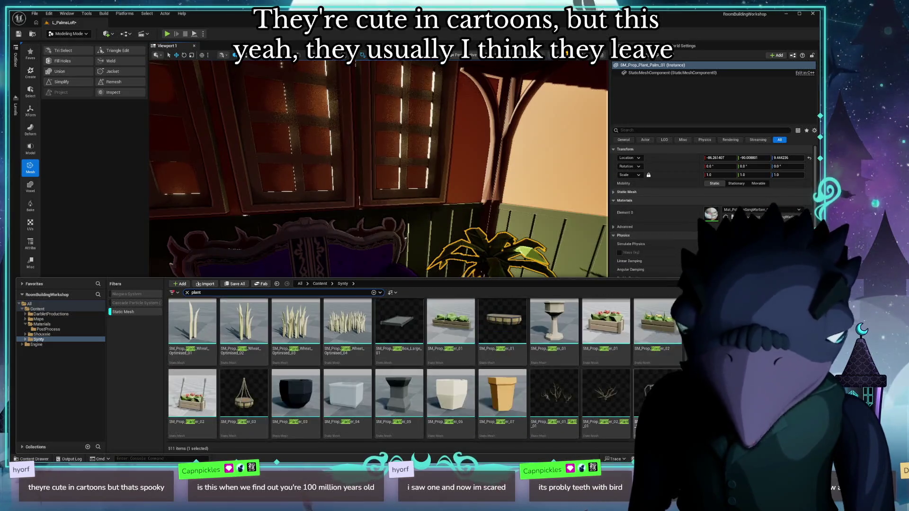
pyautogui.scroll(-5, 585, 379)
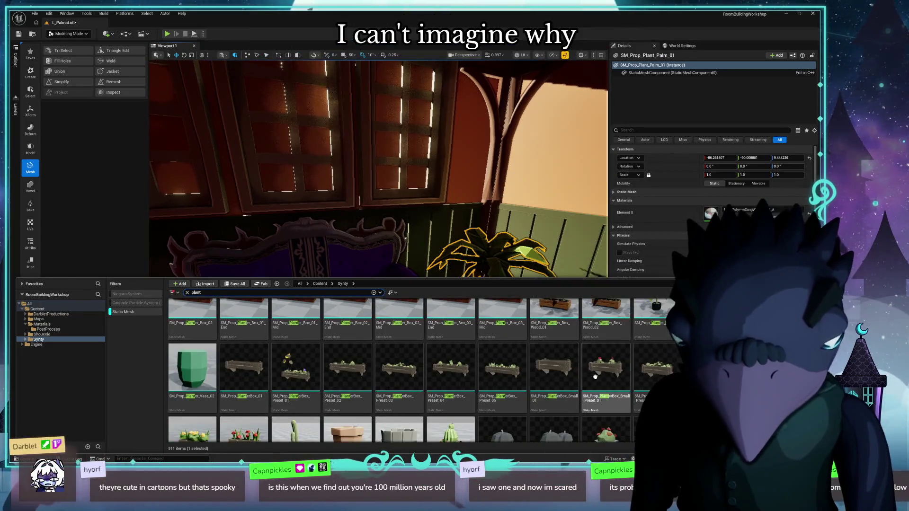
pyautogui.scroll(-5, 585, 379)
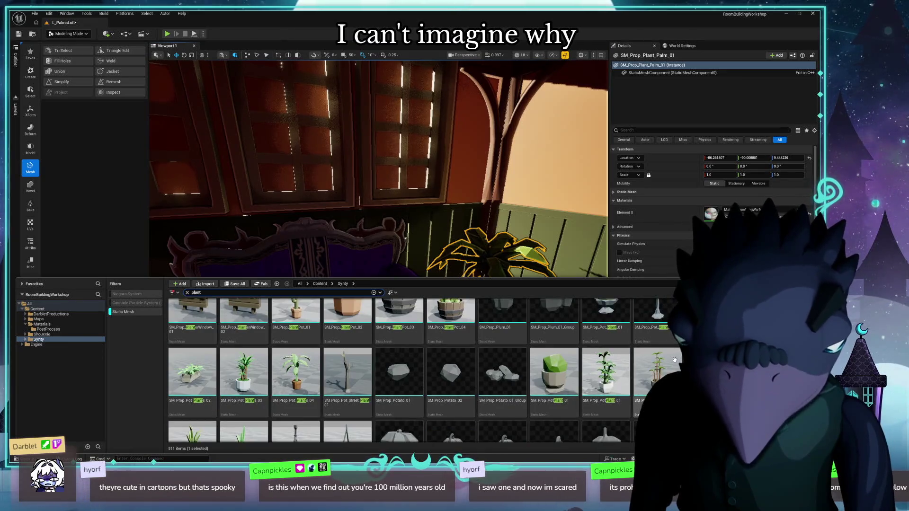
pyautogui.moveTo(295, 371)
pyautogui.mouseDown()
pyautogui.moveTo(340, 243)
pyautogui.moveTo(487, 322)
pyautogui.moveTo(521, 378)
pyautogui.moveTo(471, 379)
pyautogui.moveTo(476, 386)
pyautogui.mouseUp()
pyautogui.hotkey('ctrl', 'space')
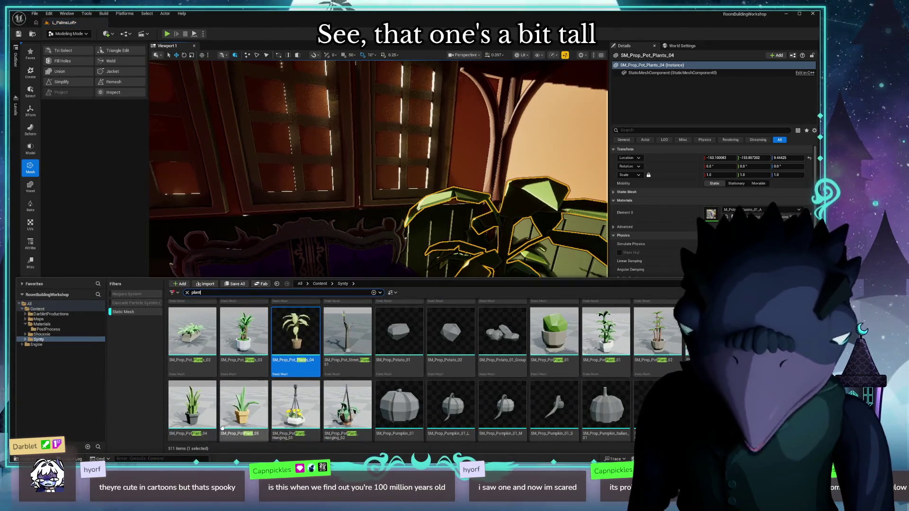
pyautogui.moveTo(614, 351)
pyautogui.mouseDown()
pyautogui.moveTo(610, 362)
pyautogui.moveTo(412, 265)
pyautogui.moveTo(415, 417)
pyautogui.mouseUp()
# Select the small SM_Prop_PotPlant_03 sitting on the couch seat.
pyautogui.hotkey('ctrl', 'space')
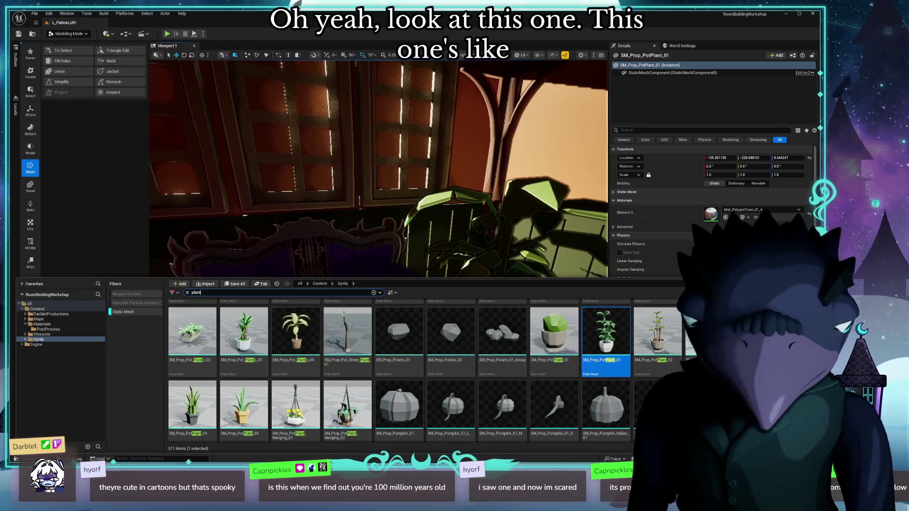
pyautogui.hotkey('ctrl', 'space')
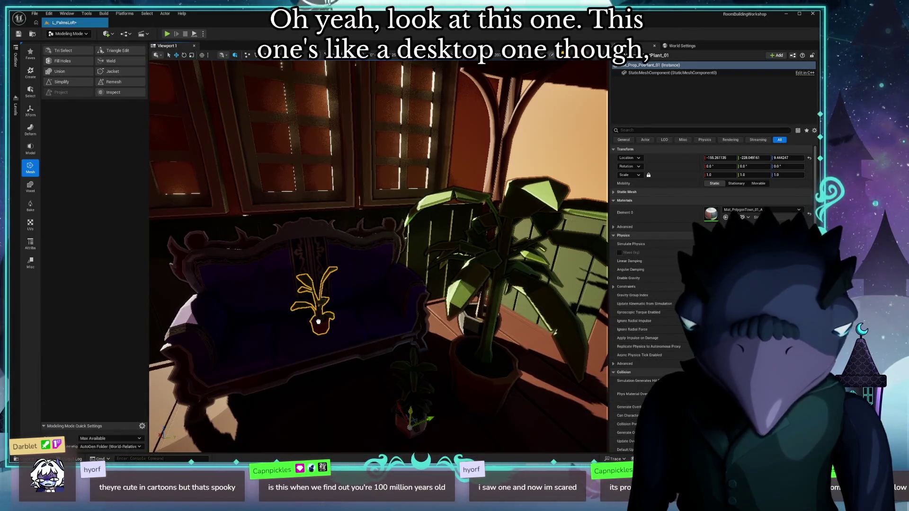
pyautogui.click(318, 322)
pyautogui.hotkey('ctrl', 'space')
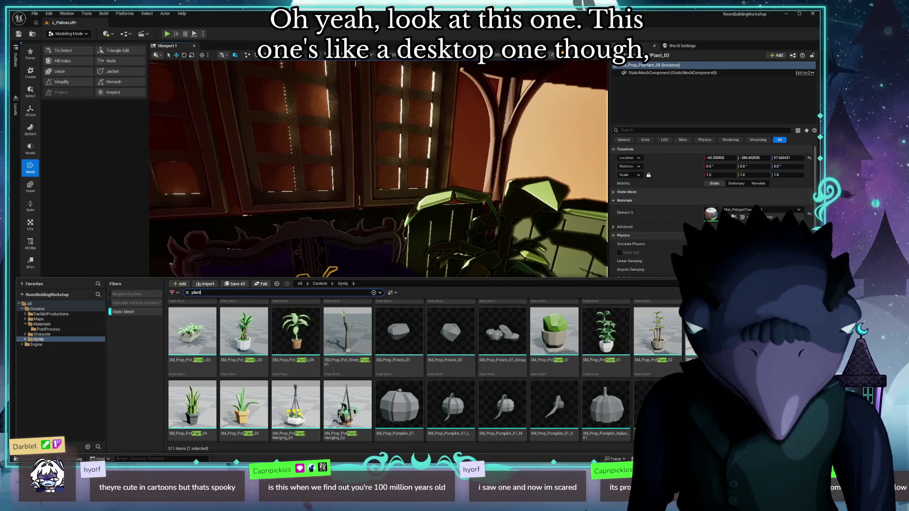
pyautogui.hotkey('ctrl', 'space')
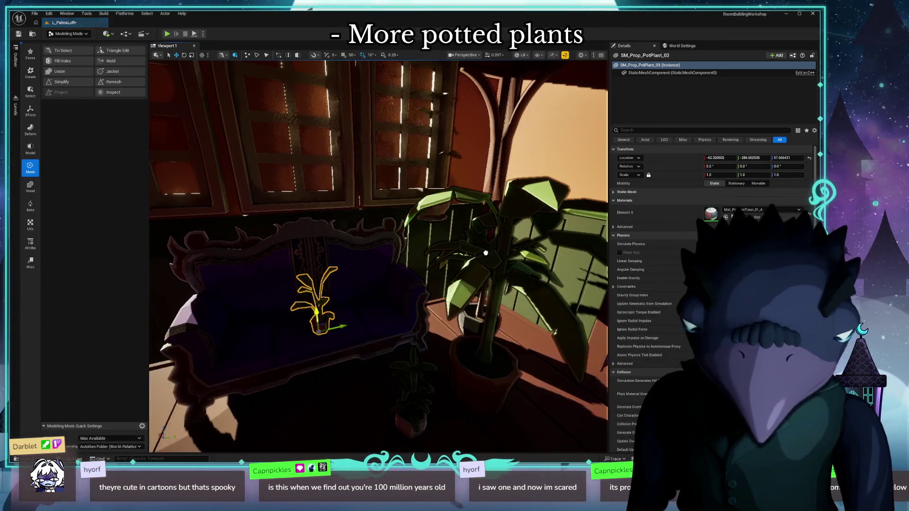
# Select the bamboo pot, switch from Modeling Mode to Selection Mode, and open Quick Add.
pyautogui.click(539, 431)
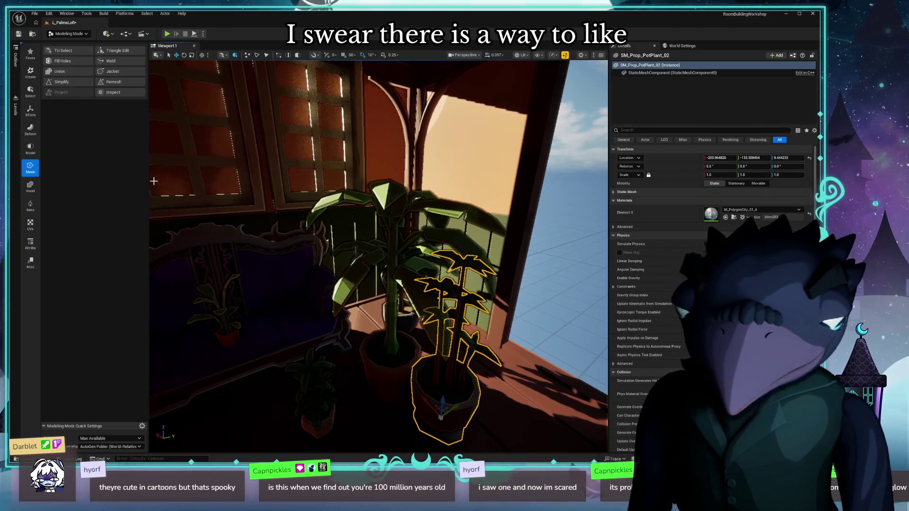
pyautogui.click(68, 34)
pyautogui.click(74, 44)
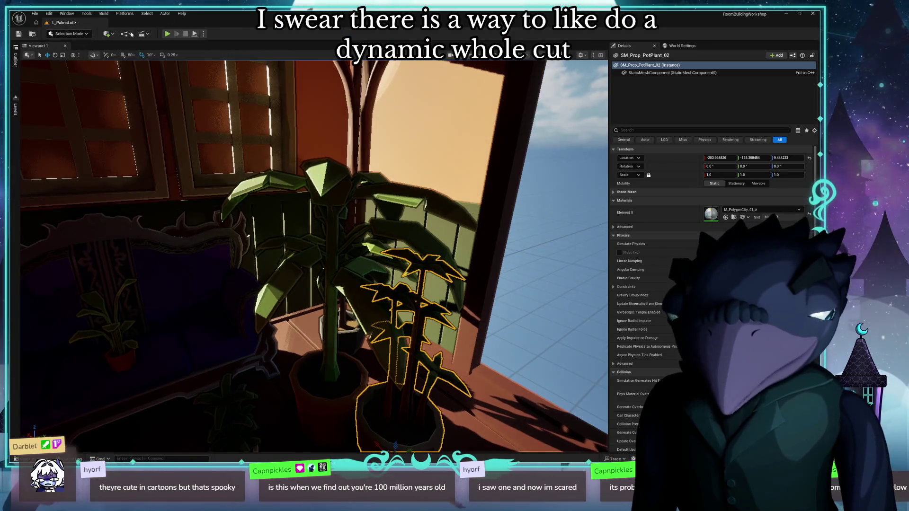
pyautogui.click(106, 34)
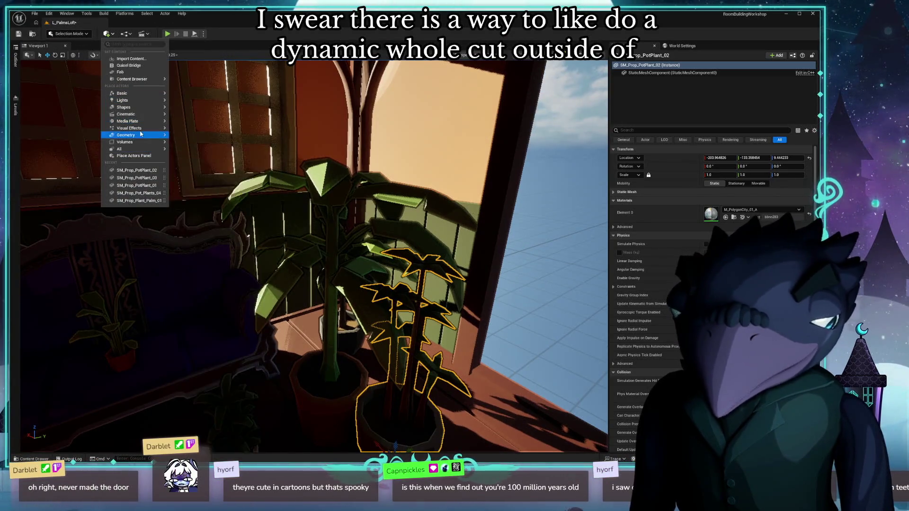
# Place a MeshMergeCullingVolume from the Quick Add Volumes submenu beside the plants.
pyautogui.moveTo(150, 149)
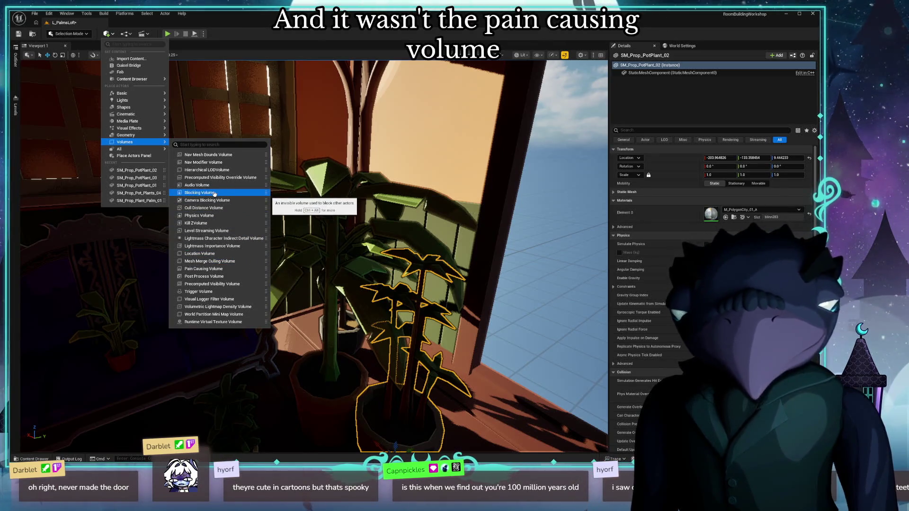
pyautogui.moveTo(207, 193); pyautogui.dragTo(320, 209)
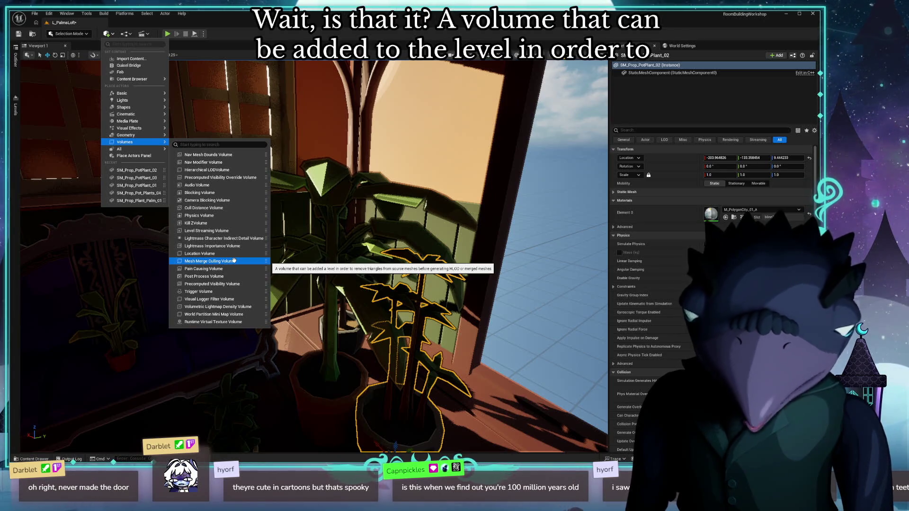
pyautogui.click(234, 260)
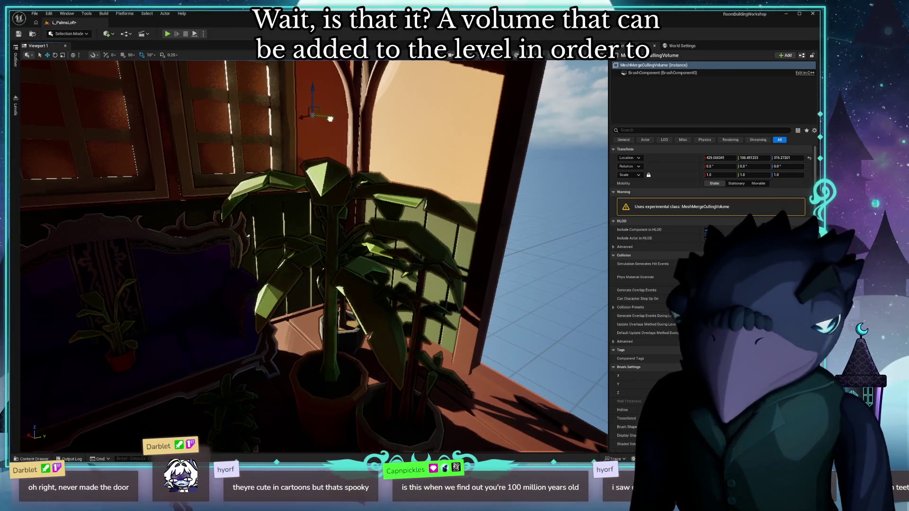
# Frame the new culling volume and move it onto the house wall and up to the roof gable.
pyautogui.press('f')
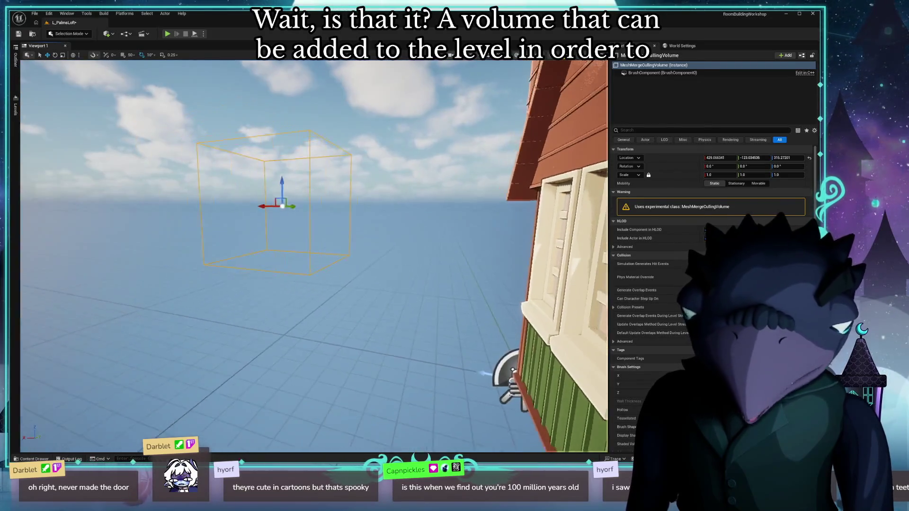
pyautogui.moveTo(207, 242)
pyautogui.mouseDown()
pyautogui.moveTo(388, 295)
pyautogui.moveTo(476, 302)
pyautogui.mouseUp()
pyautogui.moveTo(437, 238)
pyautogui.mouseDown()
pyautogui.moveTo(416, 178)
pyautogui.moveTo(366, 159)
pyautogui.moveTo(408, 165)
pyautogui.mouseUp()
pyautogui.press('f')
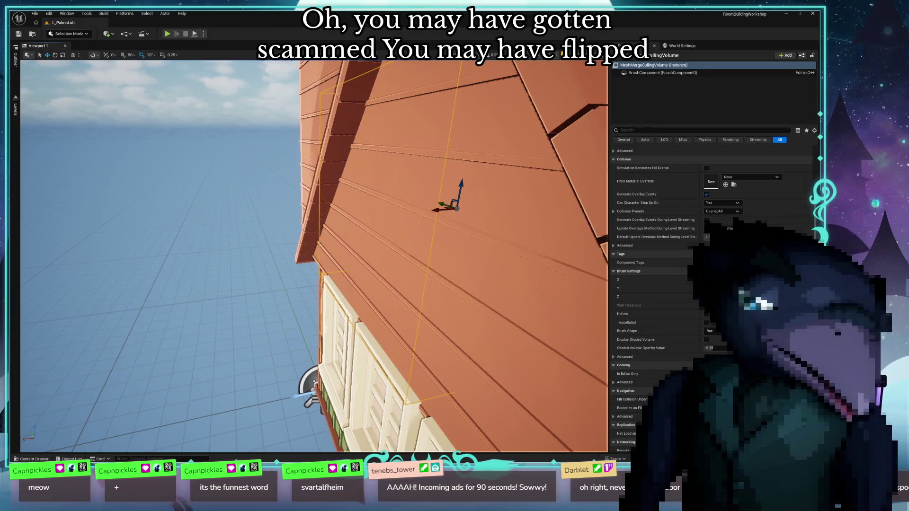
pyautogui.scroll(3, 773, 207)
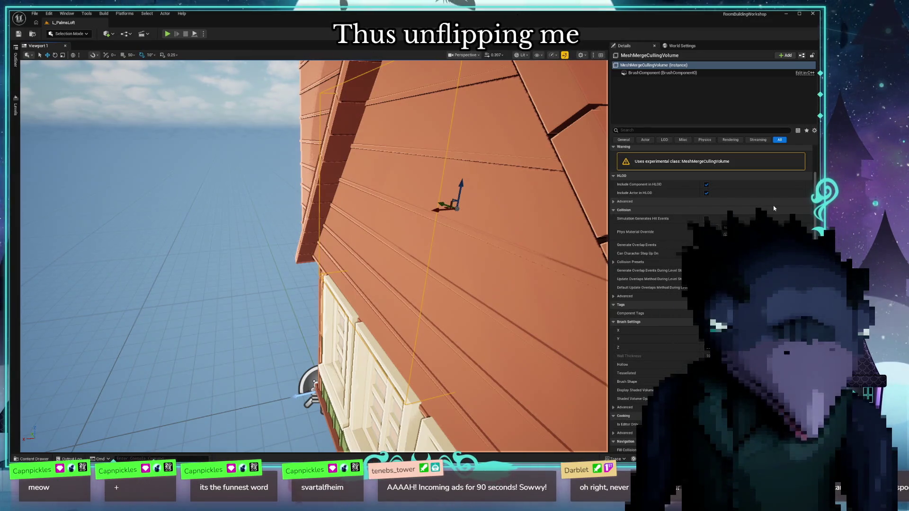
pyautogui.scroll(-3, 773, 208)
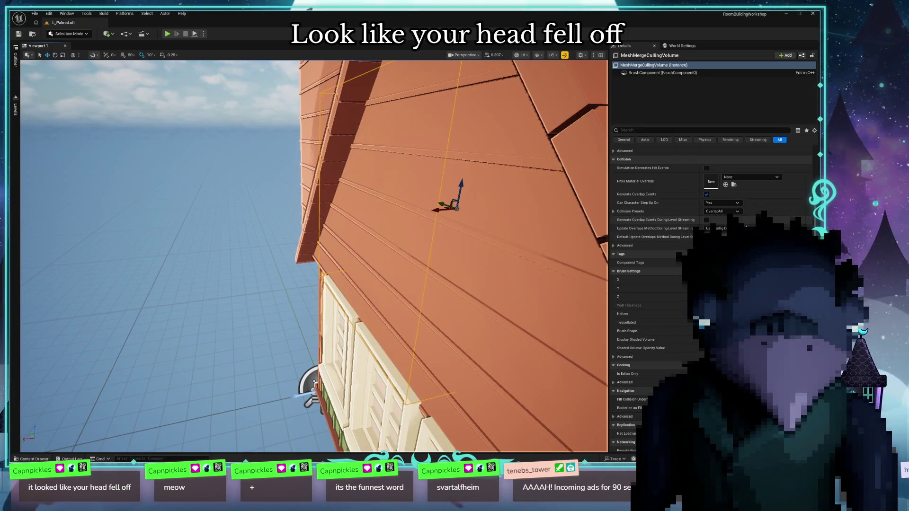
# Expand the culling volume's advanced brush settings in the Details panel.
pyautogui.click(613, 356)
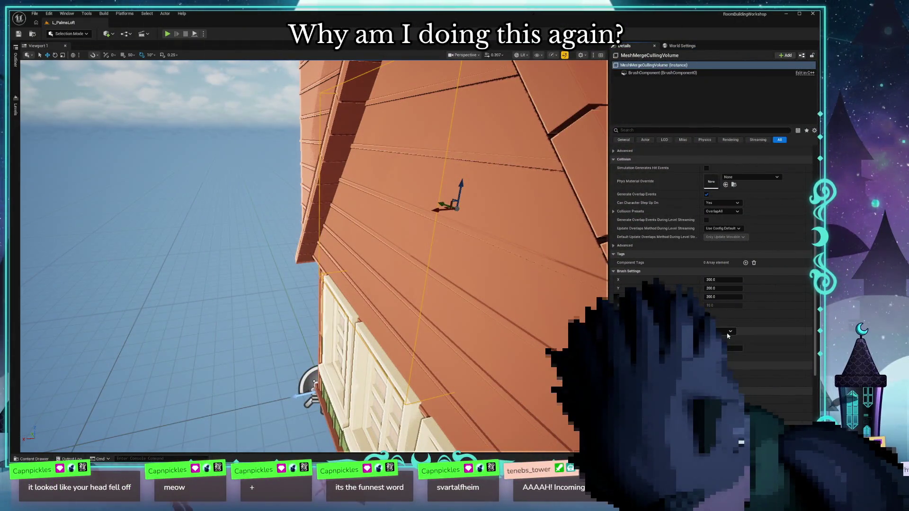
pyautogui.scroll(-5, 723, 340)
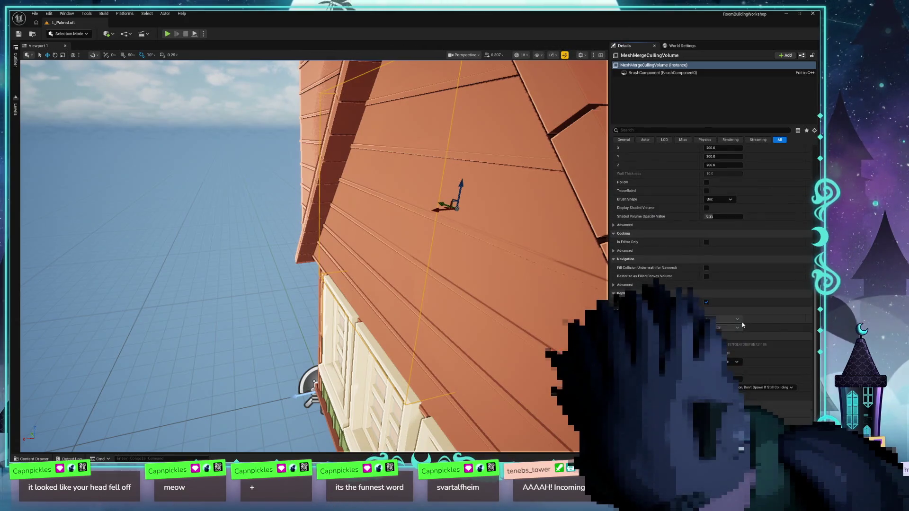
pyautogui.scroll(5, 766, 318)
pyautogui.scroll(2, 708, 207)
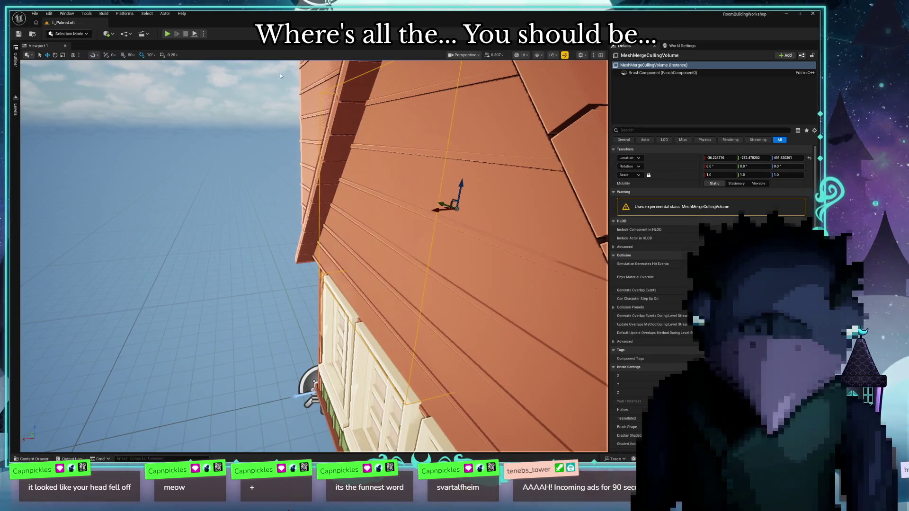
# Run a quick Play-in-Editor test of the level, then stop it.
pyautogui.click(168, 34)
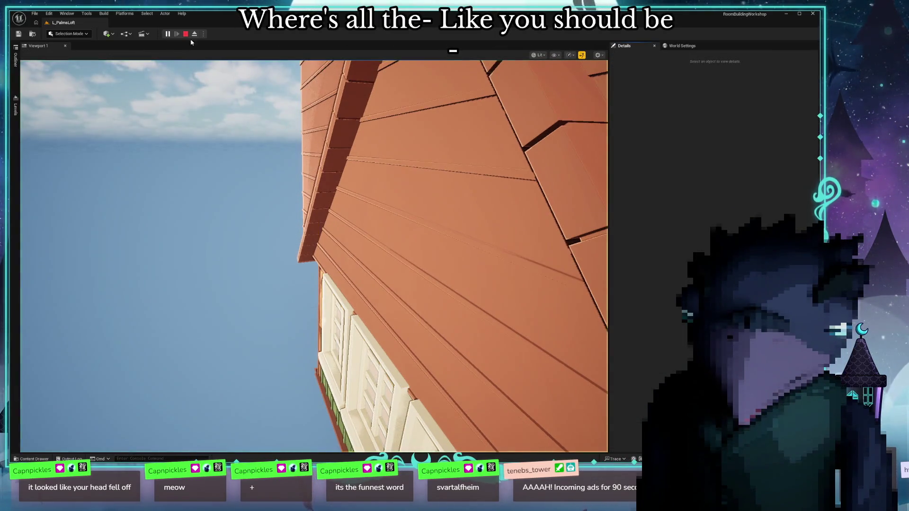
pyautogui.click(185, 34)
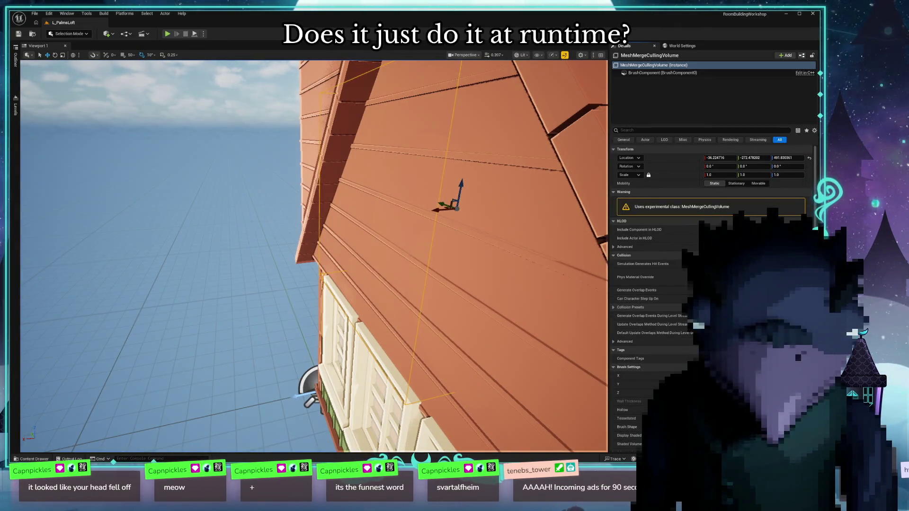
pyautogui.scroll(-3, 653, 260)
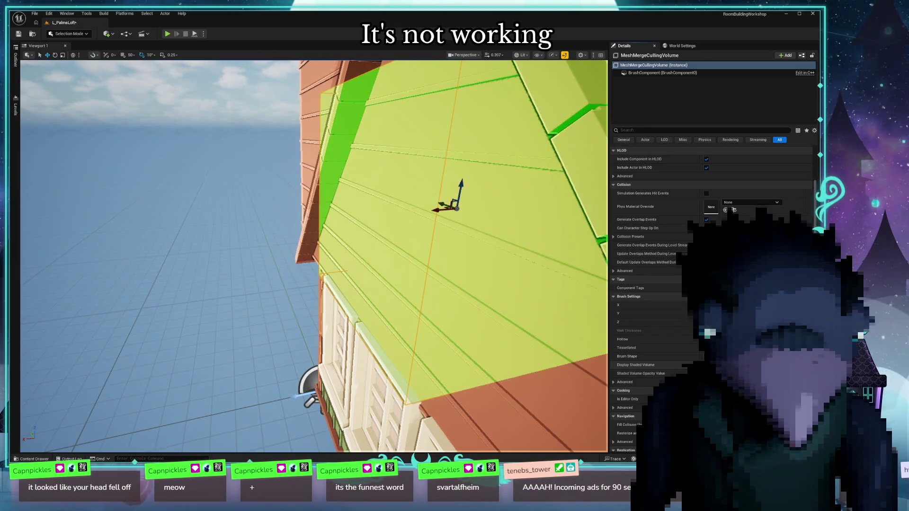
# Enter 200 for the culling volume's brush Y size, then circle the view around the green volume.
pyautogui.moveTo(484, 361)
pyautogui.mouseDown()
pyautogui.moveTo(473, 332)
pyautogui.moveTo(438, 296)
pyautogui.mouseUp()
pyautogui.scroll(-3, 653, 236)
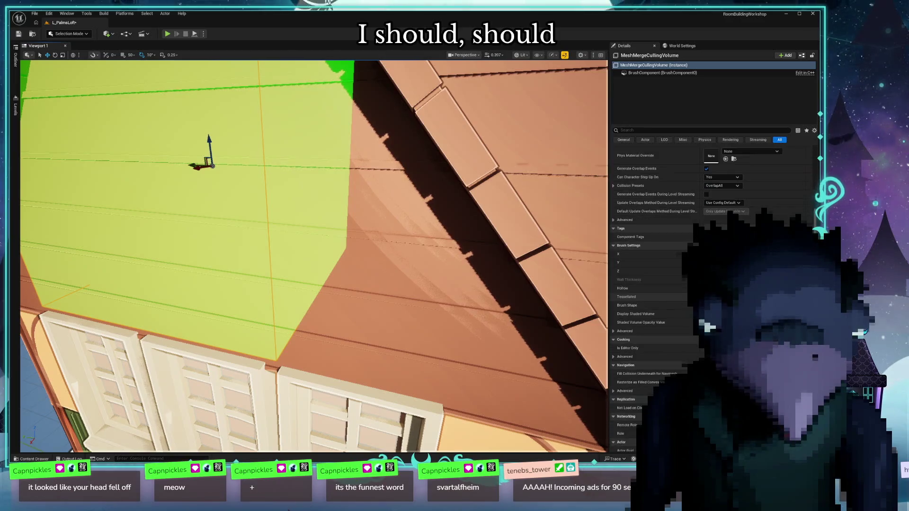
pyautogui.scroll(-2, 653, 236)
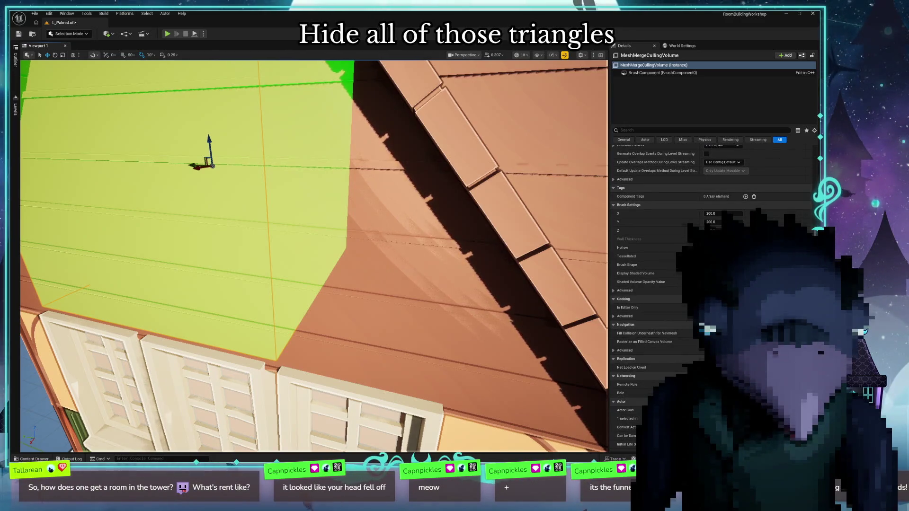
pyautogui.write('0')
pyautogui.press('Return')
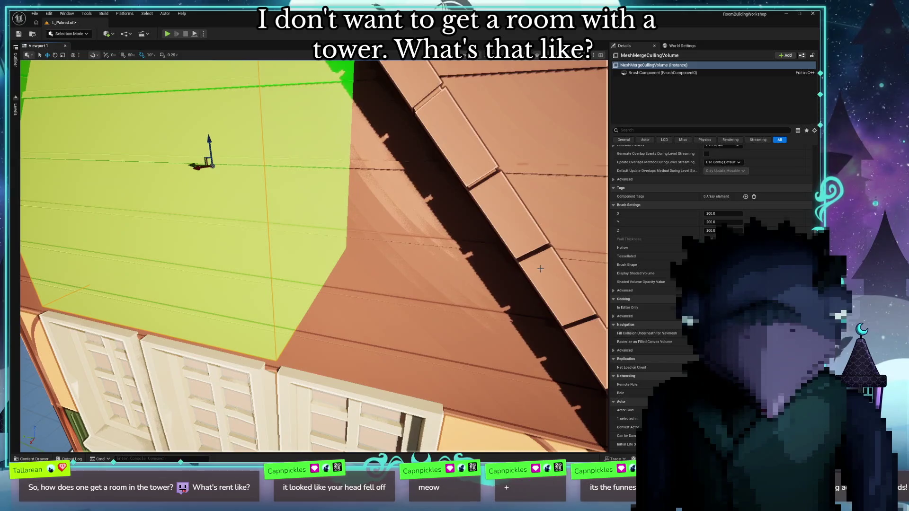
pyautogui.moveTo(541, 269)
pyautogui.mouseDown()
pyautogui.moveTo(454, 284)
pyautogui.moveTo(346, 272)
pyautogui.mouseUp()
pyautogui.moveTo(502, 253); pyautogui.dragTo(509, 250)
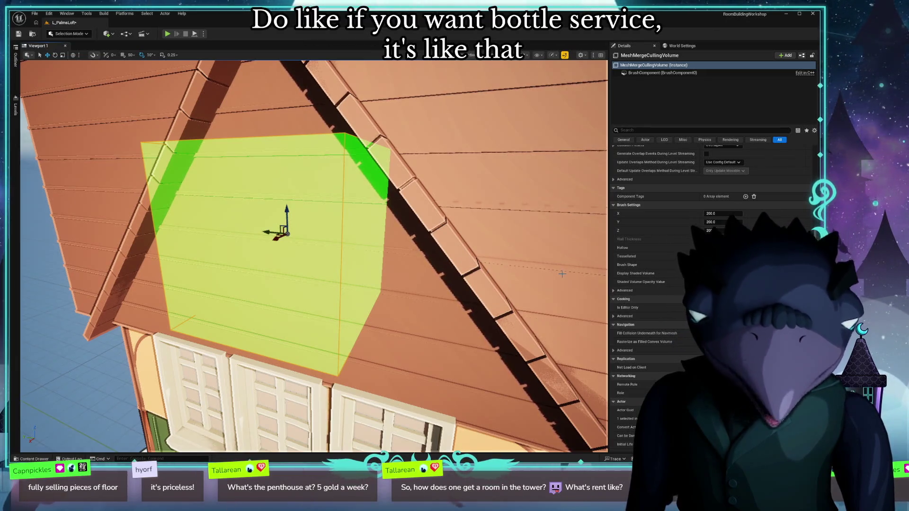
# Commit a Z size of 200 and nudge the volume slightly right and down on the gable.
pyautogui.scroll(-5, 563, 274)
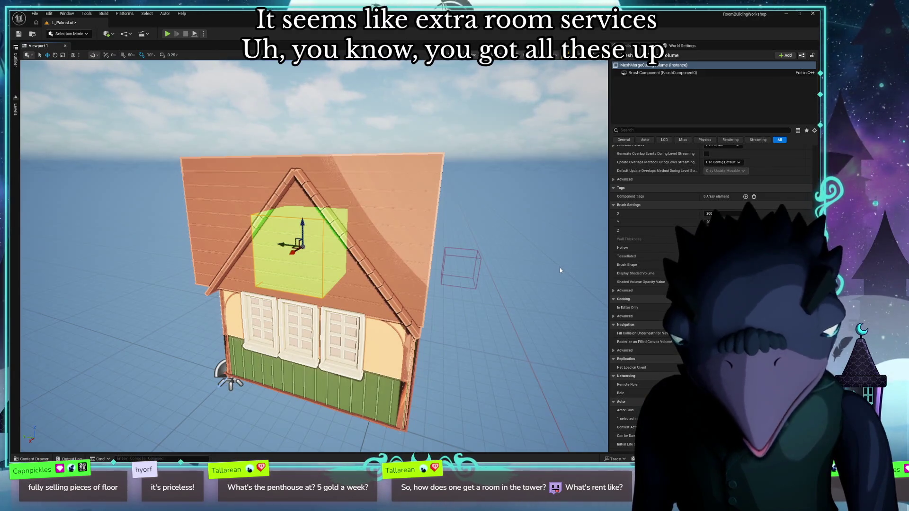
pyautogui.scroll(8, 514, 254)
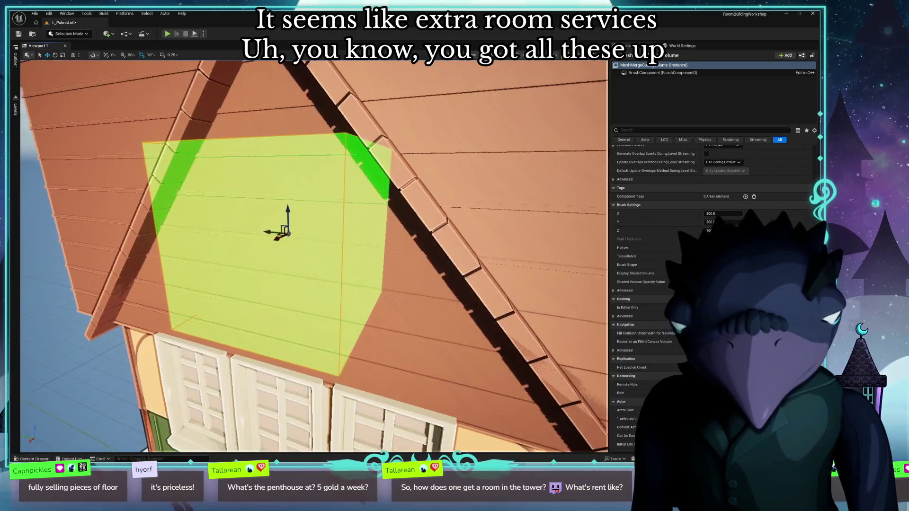
pyautogui.press('Return')
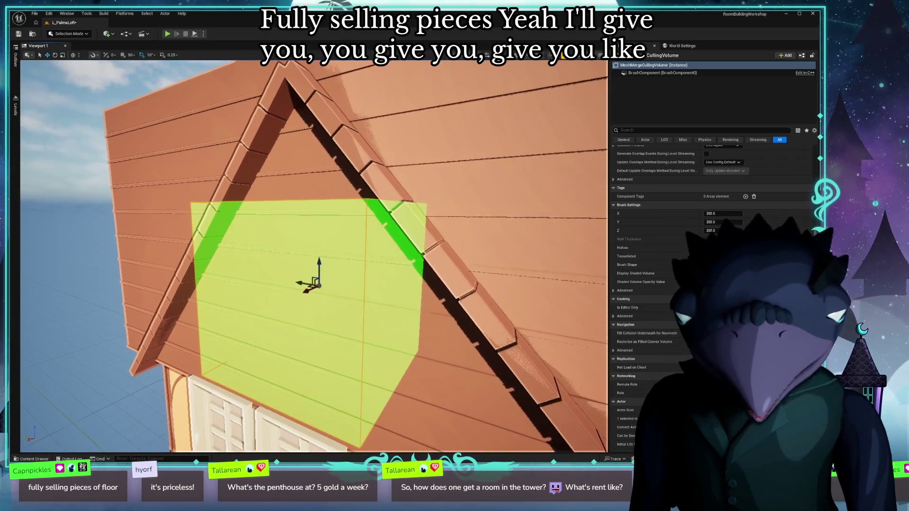
pyautogui.moveTo(437, 243); pyautogui.dragTo(437, 242)
pyautogui.moveTo(287, 266); pyautogui.dragTo(302, 279)
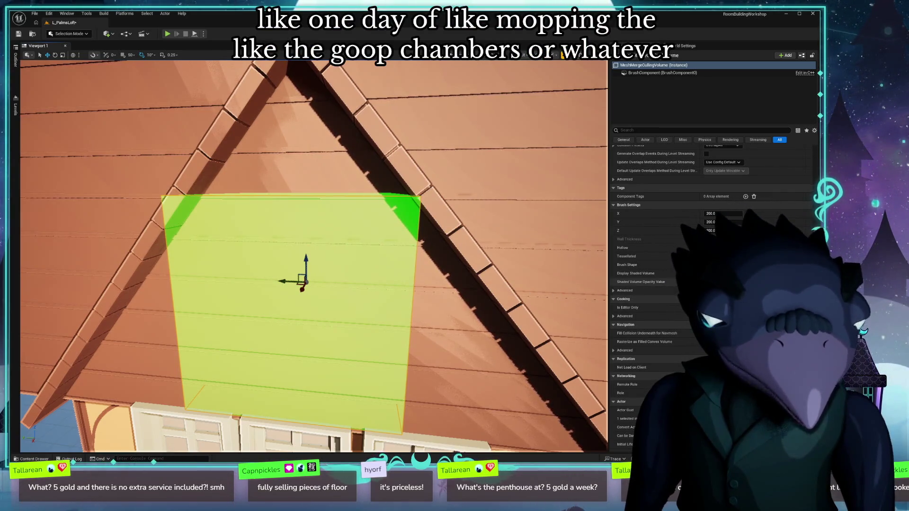
# Delete the culling volume, orbit back toward the house, and bring up the plant assets.
pyautogui.scroll(5, 719, 203)
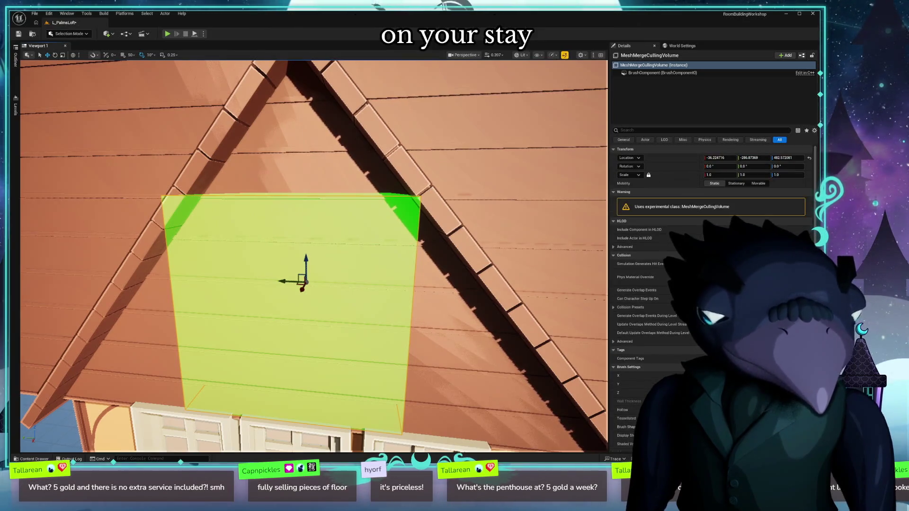
pyautogui.scroll(-4, 712, 237)
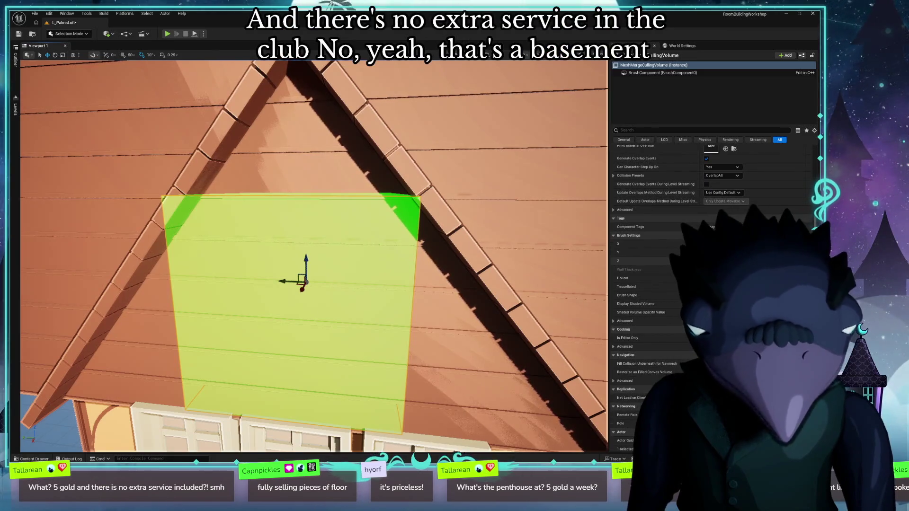
pyautogui.scroll(-2, 653, 293)
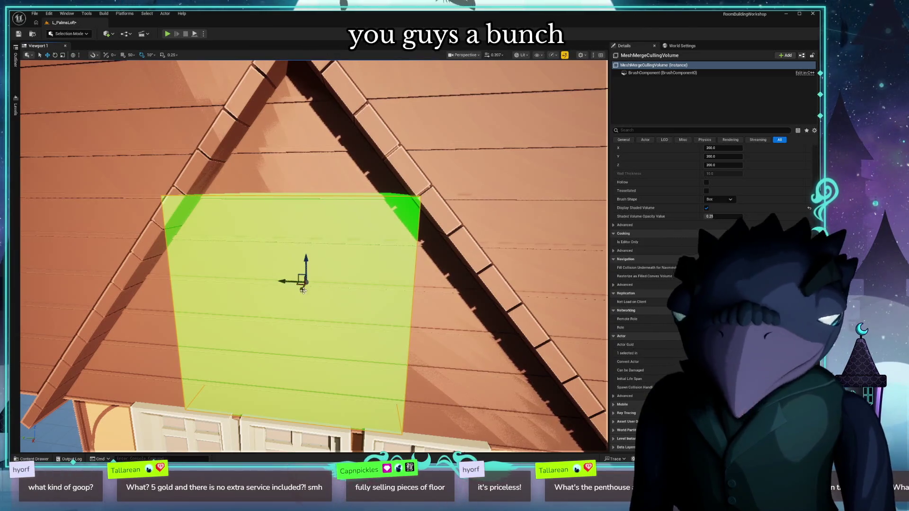
pyautogui.press('Delete')
pyautogui.scroll(-10, 346, 308)
pyautogui.moveTo(346, 307)
pyautogui.mouseDown()
pyautogui.moveTo(283, 303)
pyautogui.moveTo(265, 199)
pyautogui.moveTo(284, 215)
pyautogui.moveTo(279, 199)
pyautogui.moveTo(284, 222)
pyautogui.moveTo(291, 213)
pyautogui.moveTo(270, 232)
pyautogui.moveTo(280, 225)
pyautogui.moveTo(348, 307)
pyautogui.moveTo(331, 303)
pyautogui.mouseUp()
pyautogui.hotkey('ctrl', 'space')
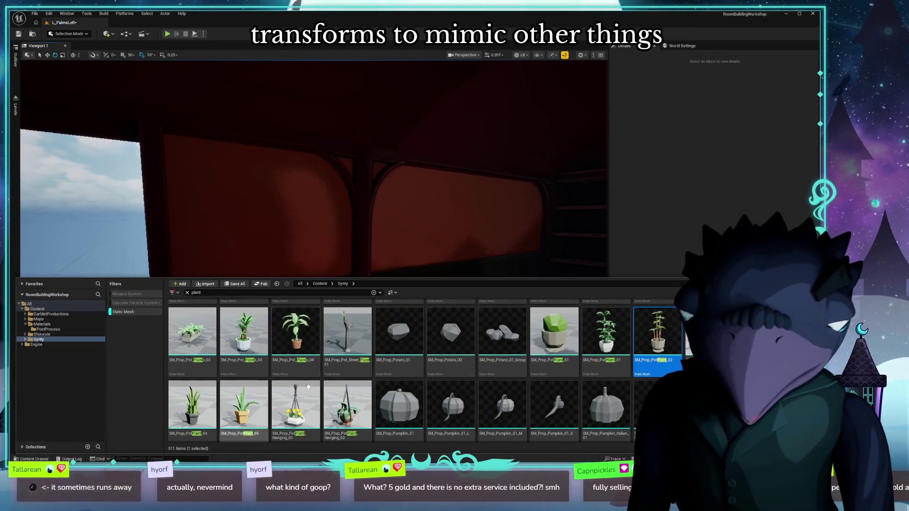
# Turn the view across the attic toward the windows and purple chair.
pyautogui.moveTo(484, 234); pyautogui.dragTo(443, 265)
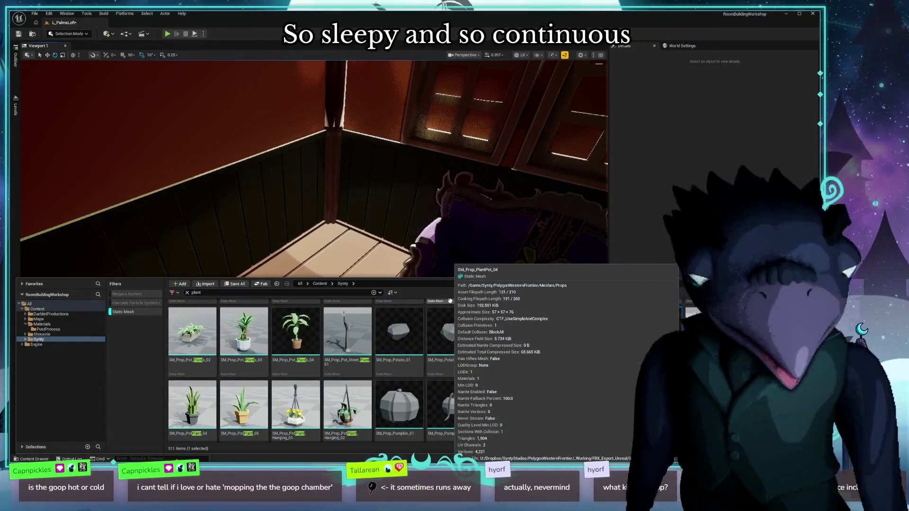
pyautogui.moveTo(487, 203)
pyautogui.mouseDown()
pyautogui.moveTo(524, 206)
pyautogui.moveTo(501, 215)
pyautogui.moveTo(494, 232)
pyautogui.moveTo(503, 228)
pyautogui.moveTo(492, 215)
pyautogui.moveTo(341, 182)
pyautogui.moveTo(326, 157)
pyautogui.moveTo(328, 180)
pyautogui.mouseUp()
pyautogui.scroll(2, 445, 384)
pyautogui.scroll(2, 336, 353)
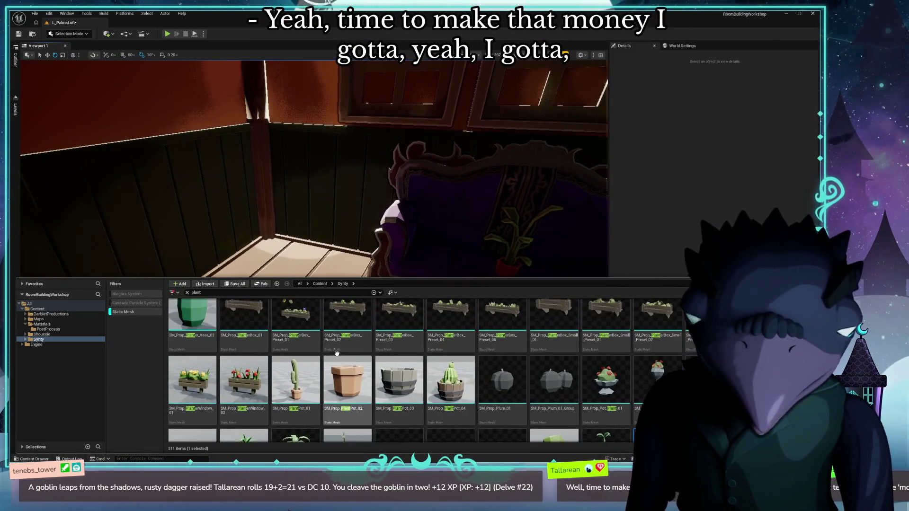
pyautogui.moveTo(259, 226); pyautogui.dragTo(265, 223)
pyautogui.scroll(3, 351, 337)
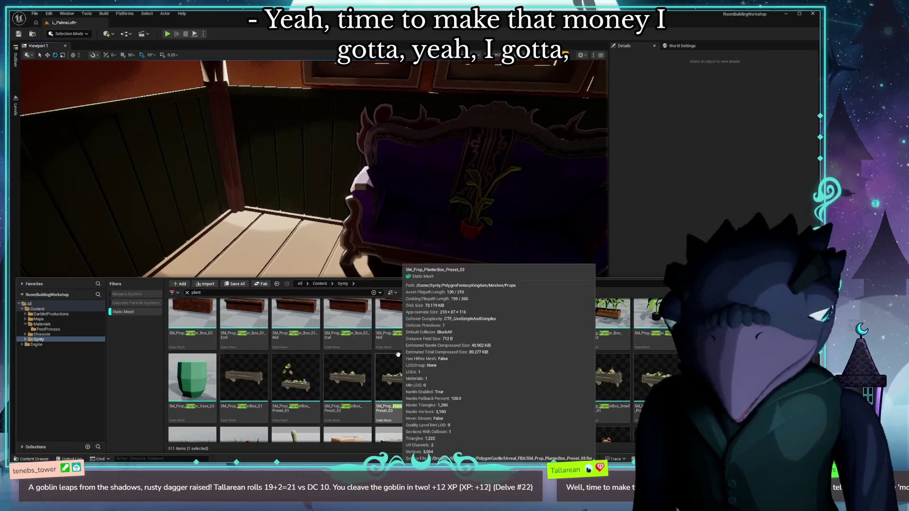
pyautogui.moveTo(332, 213)
pyautogui.mouseDown()
pyautogui.moveTo(336, 222)
pyautogui.moveTo(328, 198)
pyautogui.mouseUp()
pyautogui.moveTo(239, 217); pyautogui.dragTo(240, 214)
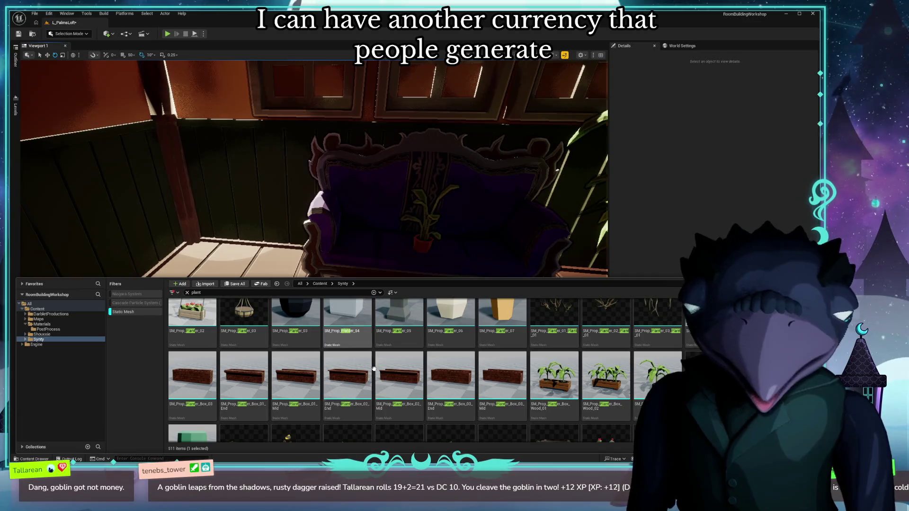
# Tilt the view toward the floor plant and select SM_Prop_Plant_Palm_02 in the plant assets.
pyautogui.scroll(-10, 488, 360)
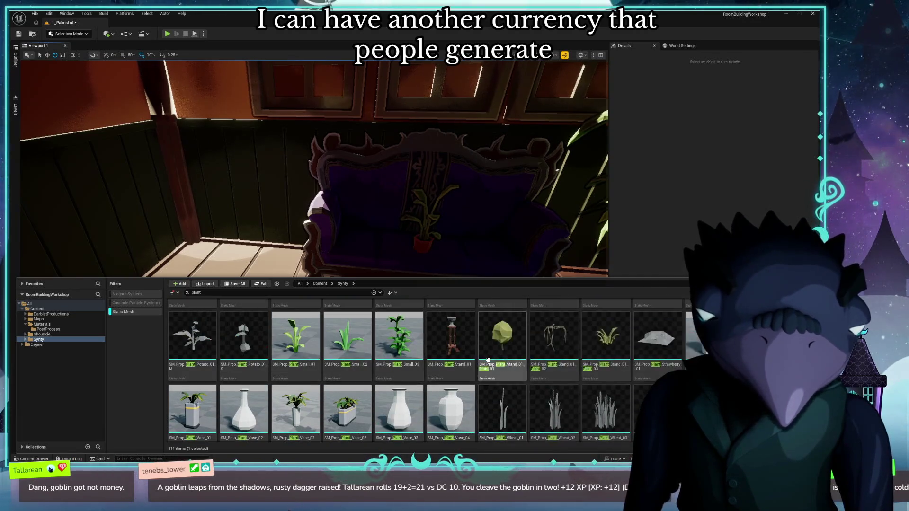
pyautogui.moveTo(331, 189); pyautogui.dragTo(312, 209)
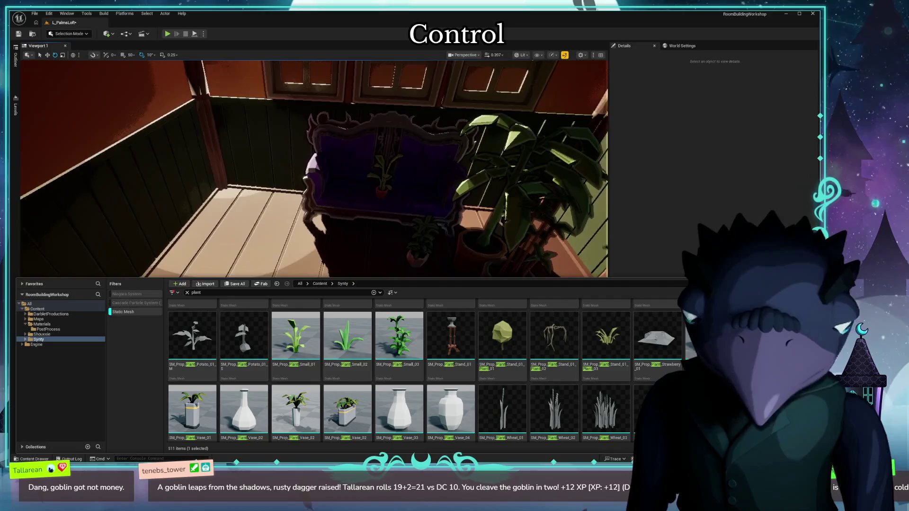
pyautogui.scroll(3, 436, 389)
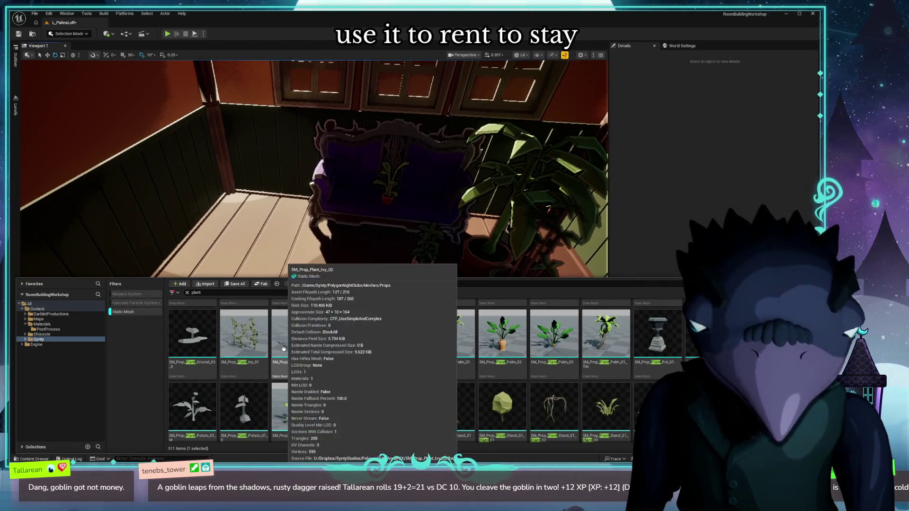
pyautogui.scroll(3, 558, 388)
pyautogui.scroll(3, 615, 383)
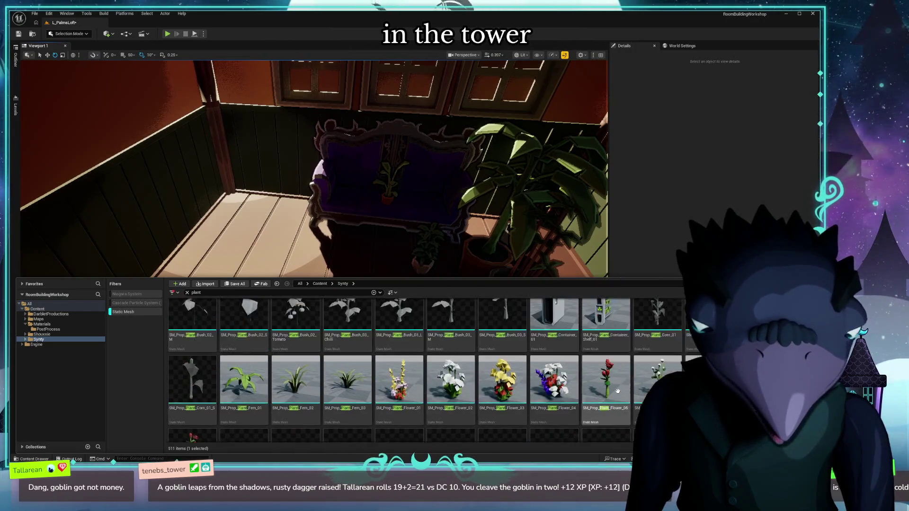
pyautogui.scroll(-5, 649, 377)
pyautogui.scroll(-1, 667, 368)
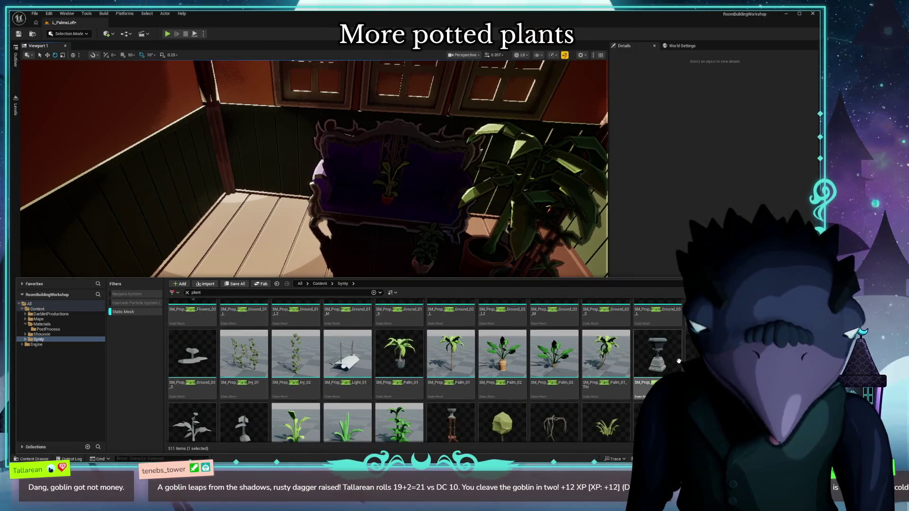
pyautogui.click(512, 364)
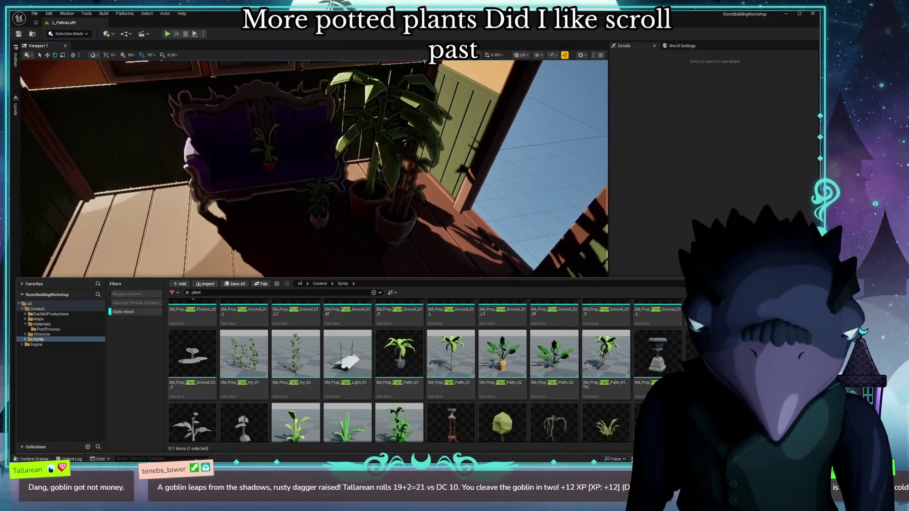
# Place Palm_02 plants in the loft and delete the unwanted Palm_3 plant.
pyautogui.moveTo(500, 362); pyautogui.dragTo(187, 224)
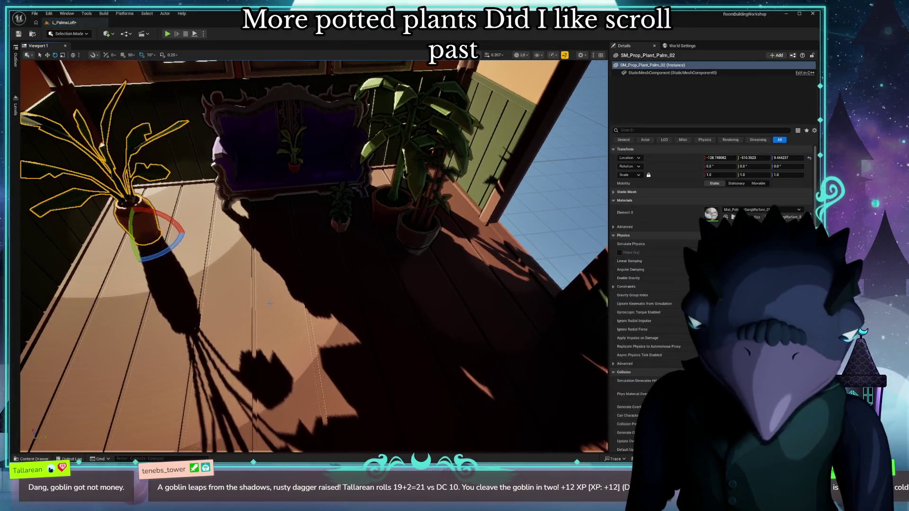
pyautogui.hotkey('ctrl', 'space')
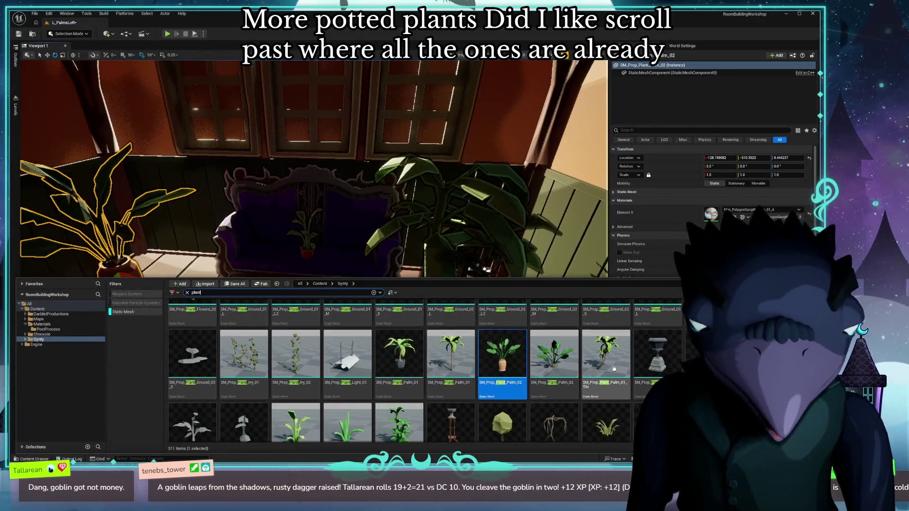
pyautogui.moveTo(559, 368); pyautogui.dragTo(156, 350)
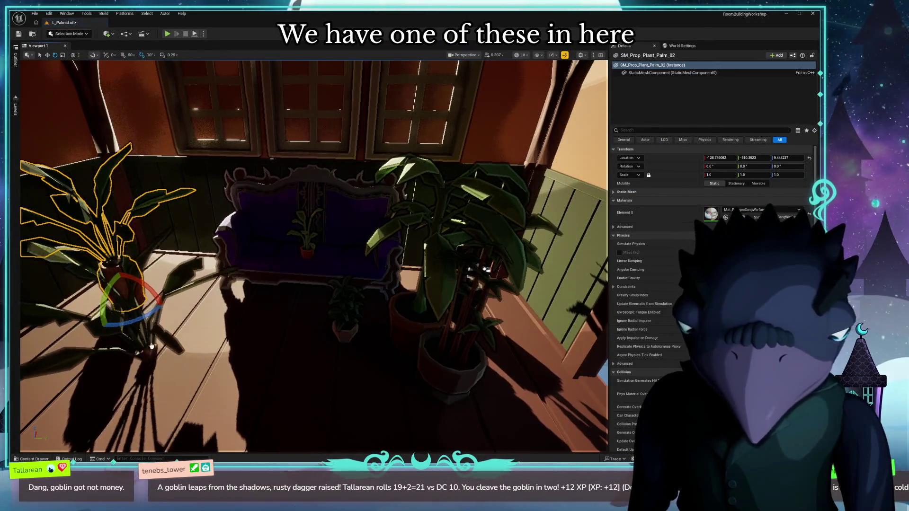
pyautogui.click(163, 352)
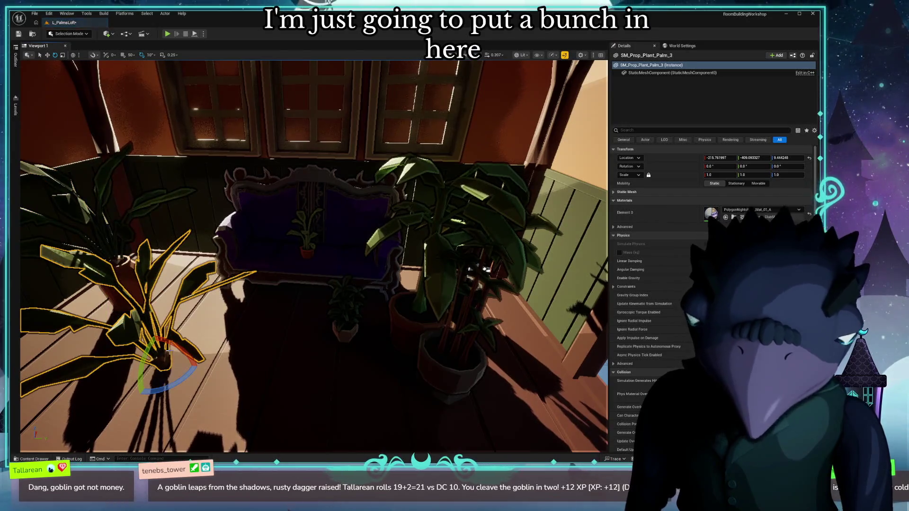
pyautogui.press('Delete')
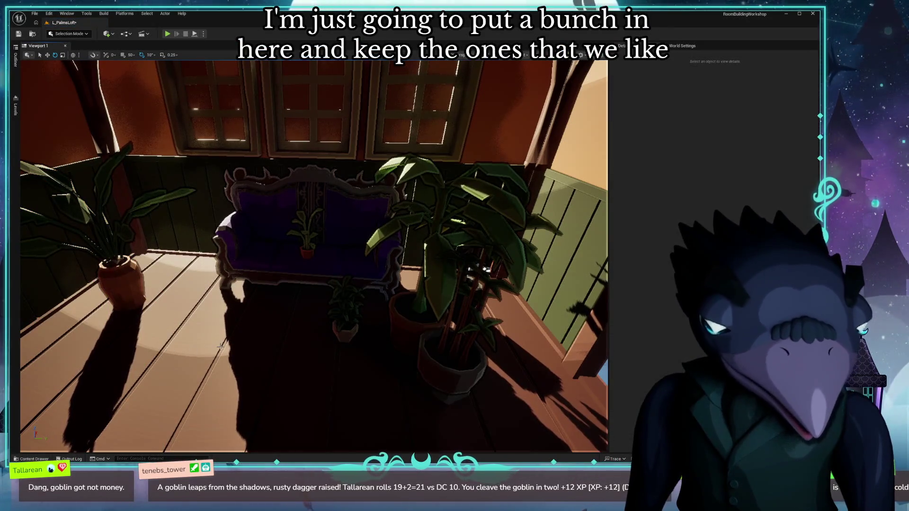
pyautogui.scroll(-8, 229, 346)
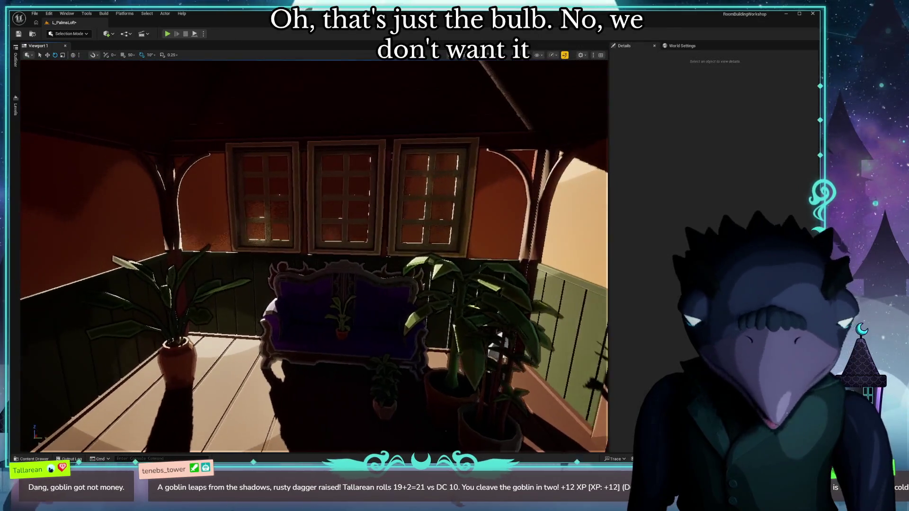
# Browse the plant assets and open SM_Prop_Plant_01 in the static mesh editor.
pyautogui.hotkey('ctrl', 'space')
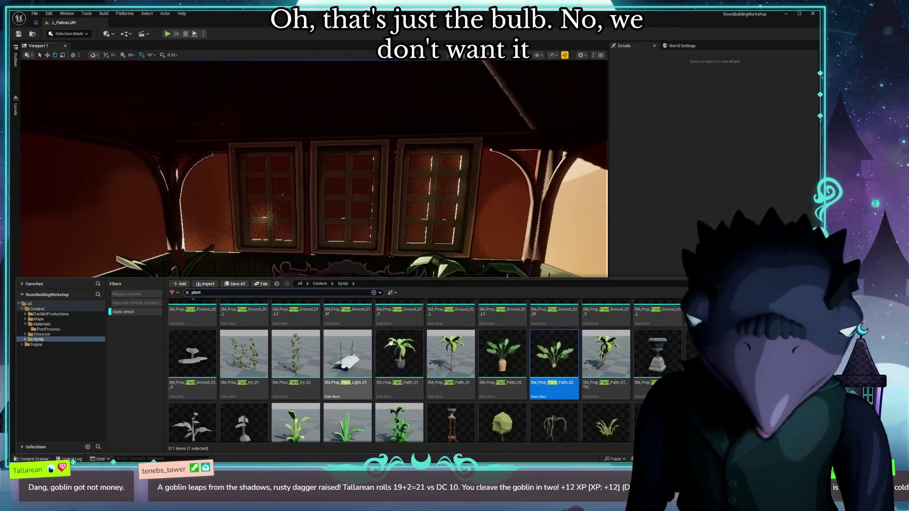
pyautogui.scroll(-1, 518, 365)
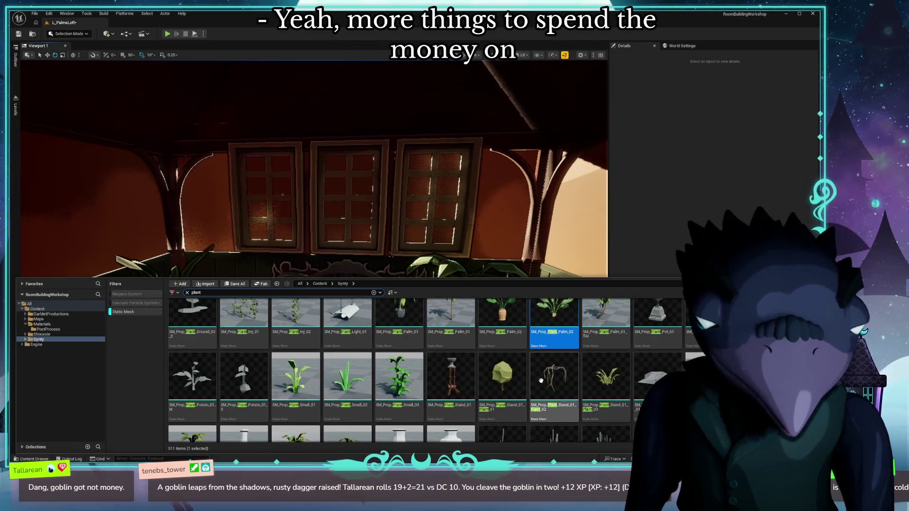
pyautogui.scroll(-1, 387, 369)
pyautogui.scroll(-4, 387, 369)
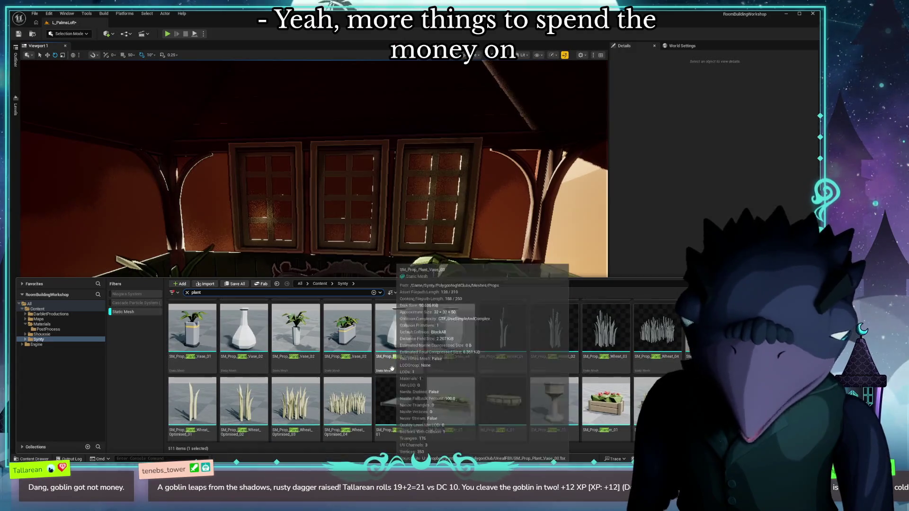
pyautogui.scroll(-1, 532, 359)
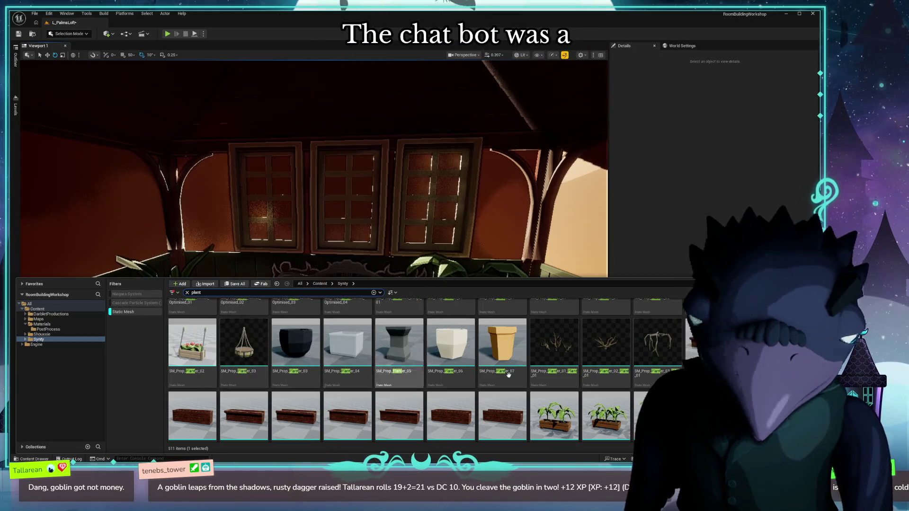
pyautogui.scroll(-4, 614, 377)
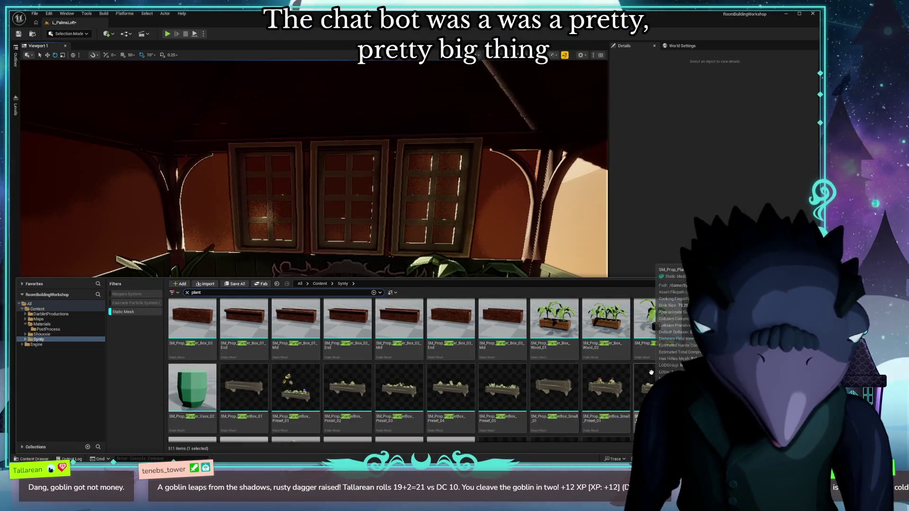
pyautogui.scroll(-3, 645, 371)
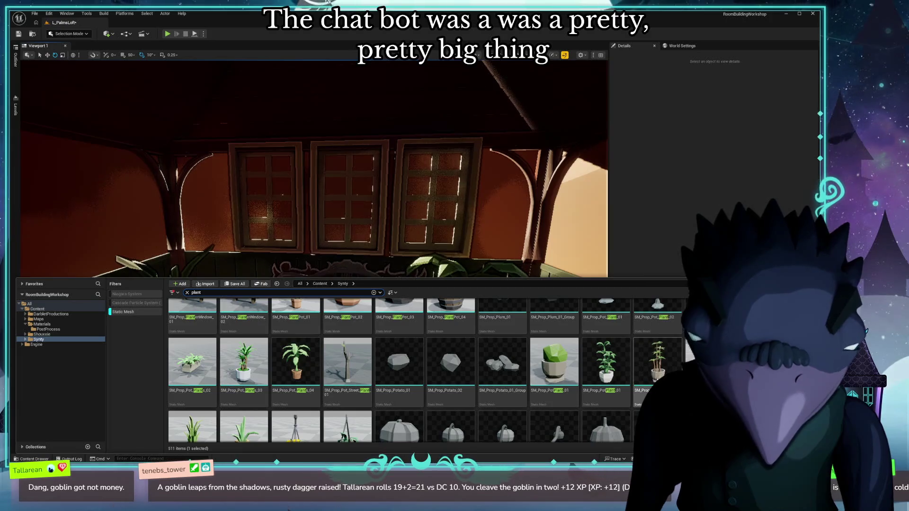
pyautogui.scroll(-2, 302, 378)
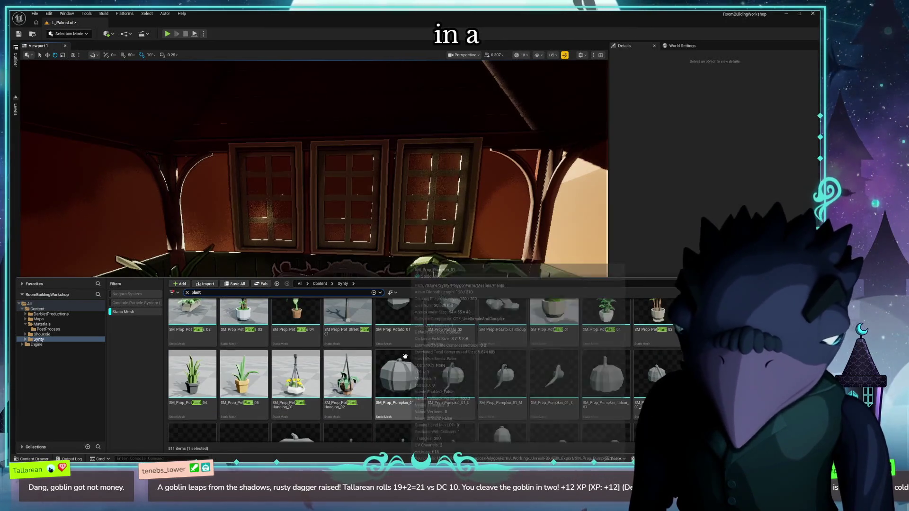
pyautogui.scroll(-2, 353, 379)
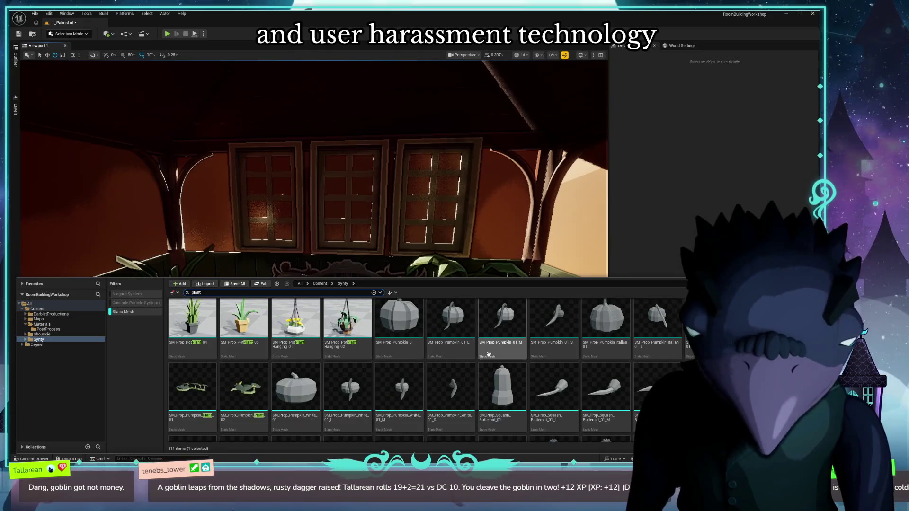
pyautogui.scroll(-5, 540, 350)
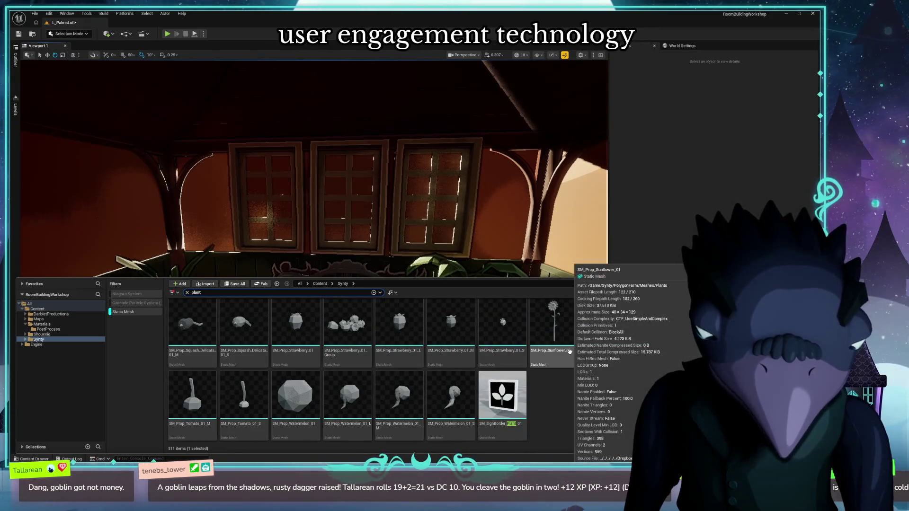
pyautogui.scroll(10, 568, 353)
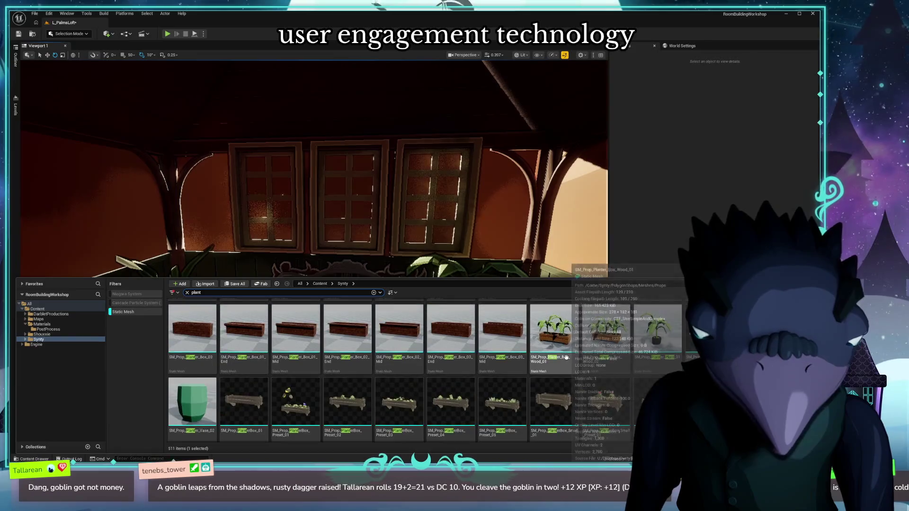
pyautogui.scroll(6, 566, 358)
pyautogui.scroll(3, 652, 361)
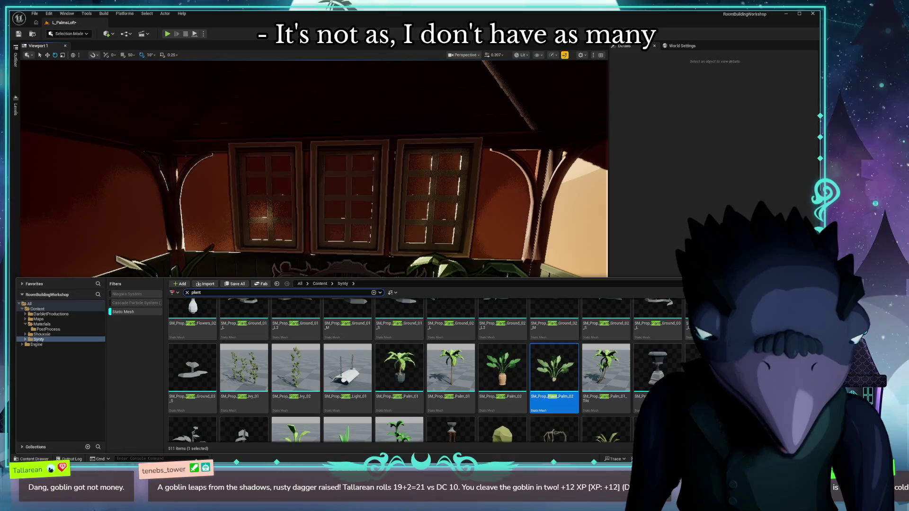
pyautogui.scroll(3, 652, 361)
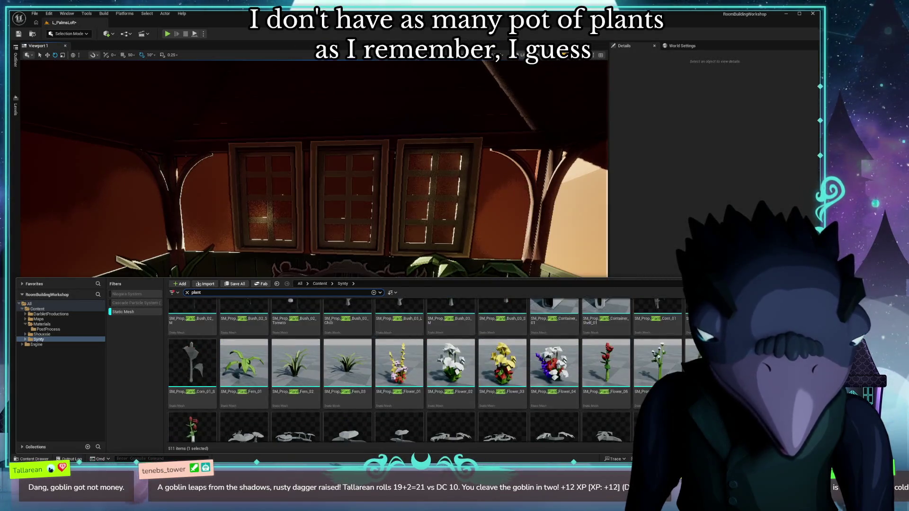
pyautogui.scroll(1, 387, 406)
pyautogui.scroll(3, 557, 389)
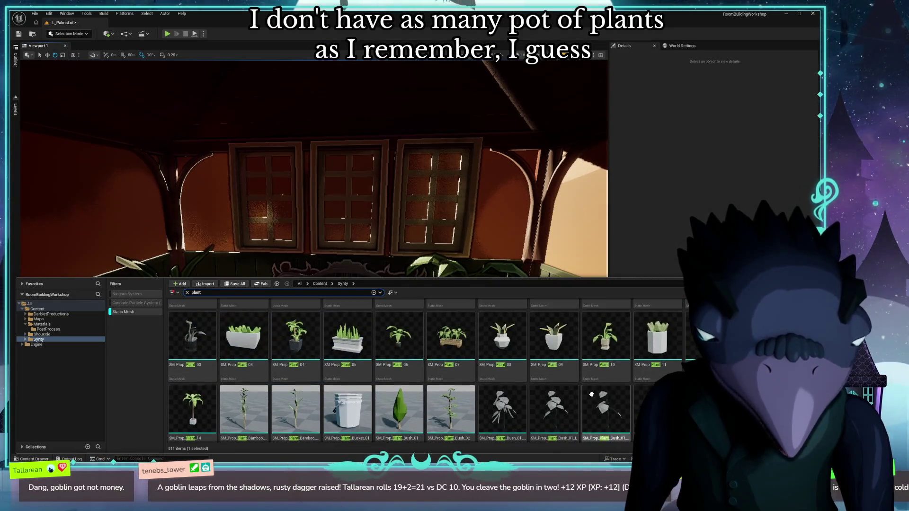
pyautogui.scroll(5, 469, 404)
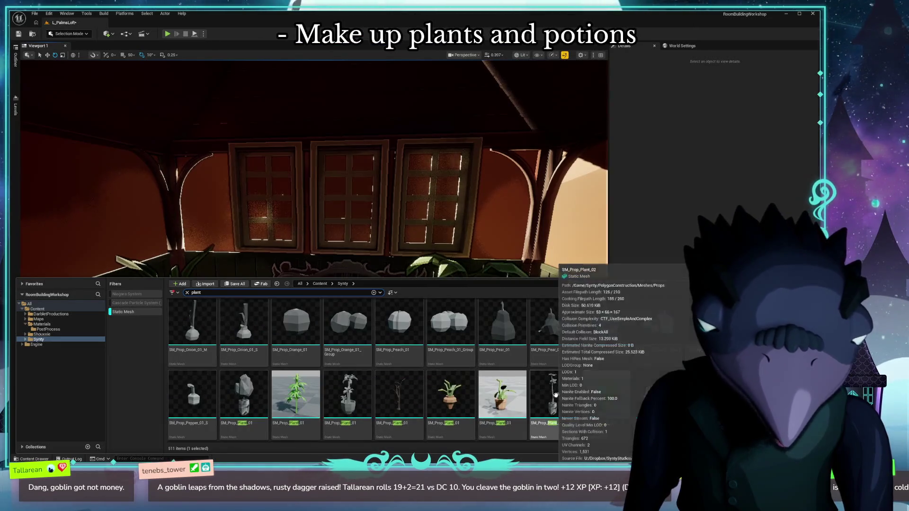
pyautogui.click(292, 388)
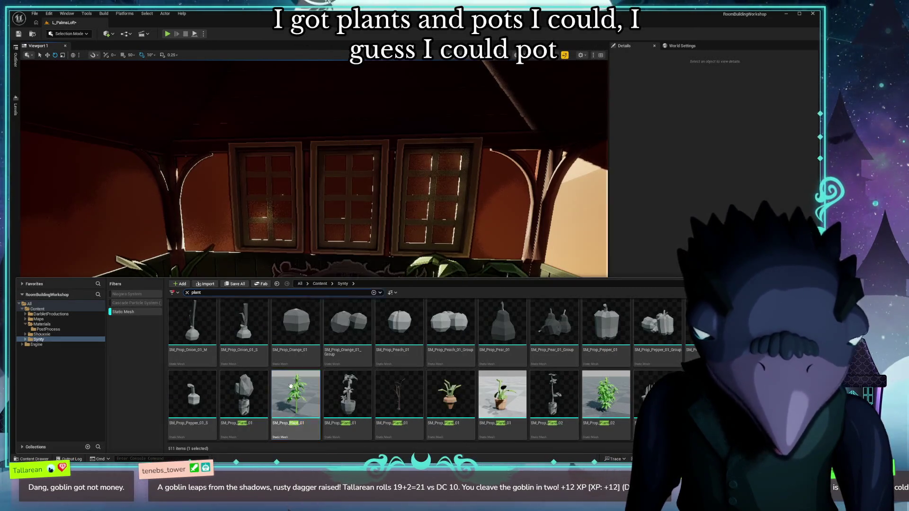
pyautogui.doubleClick(292, 389)
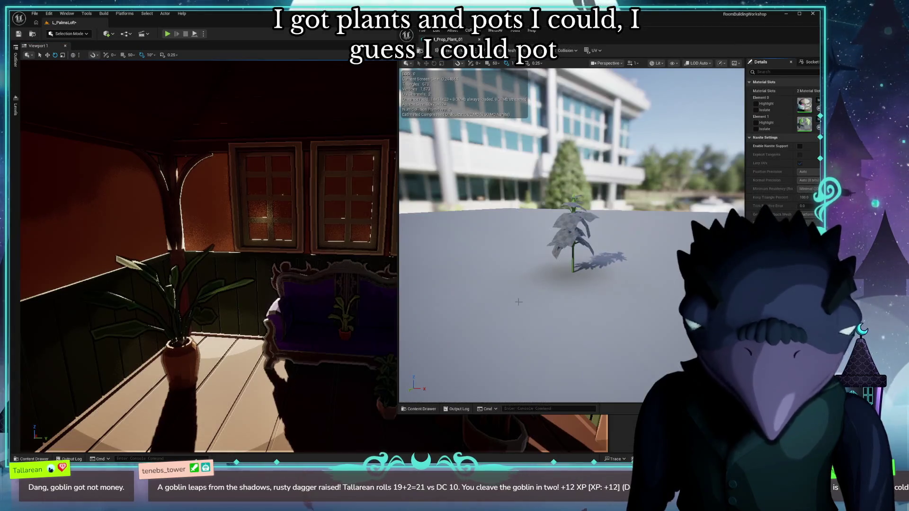
# Orbit around the SM_Prop_Plant_01 preview, then return to the loft with plant assets listed.
pyautogui.scroll(3, 609, 240)
pyautogui.moveTo(609, 239); pyautogui.dragTo(608, 240)
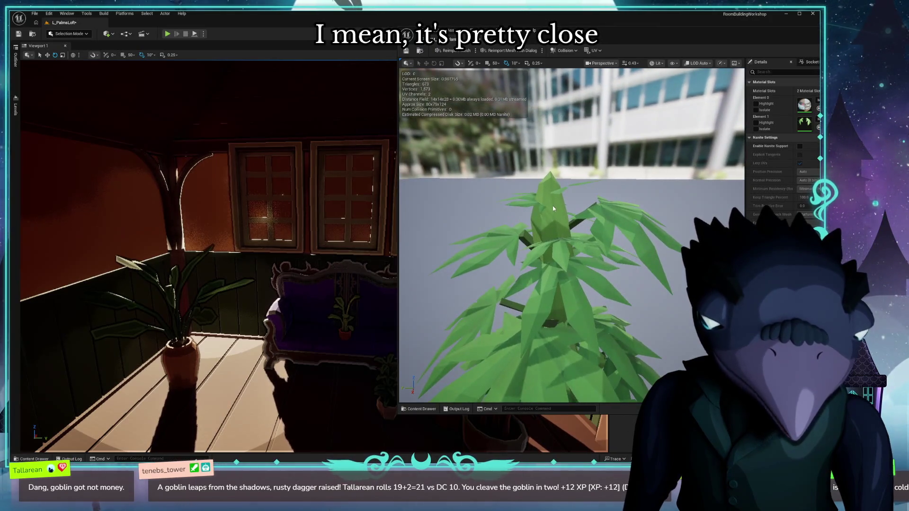
pyautogui.moveTo(553, 208)
pyautogui.mouseDown()
pyautogui.moveTo(597, 235)
pyautogui.moveTo(612, 216)
pyautogui.mouseUp()
pyautogui.moveTo(708, 161); pyautogui.dragTo(709, 160)
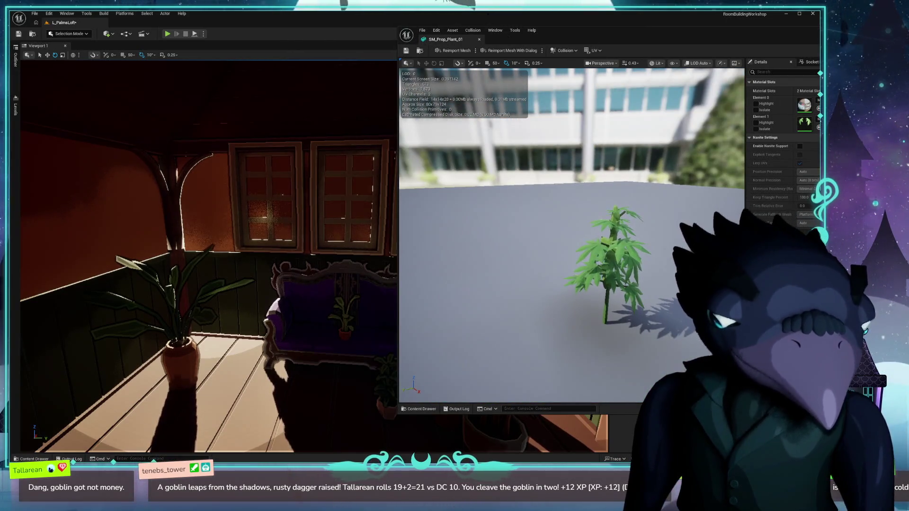
pyautogui.moveTo(237, 189); pyautogui.dragTo(236, 189)
pyautogui.hotkey('ctrl', 'space')
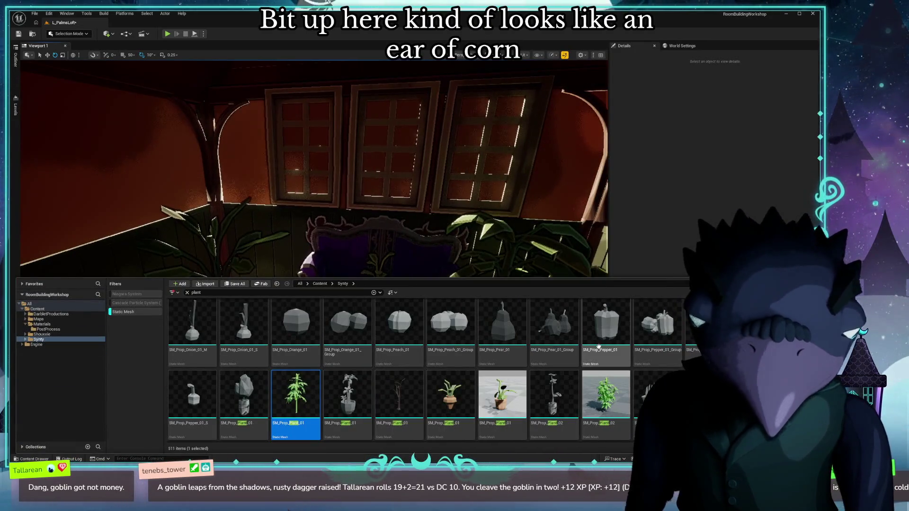
# Drop the SM_Prop_Onion_01_M prop onto the sofa.
pyautogui.scroll(3, 592, 351)
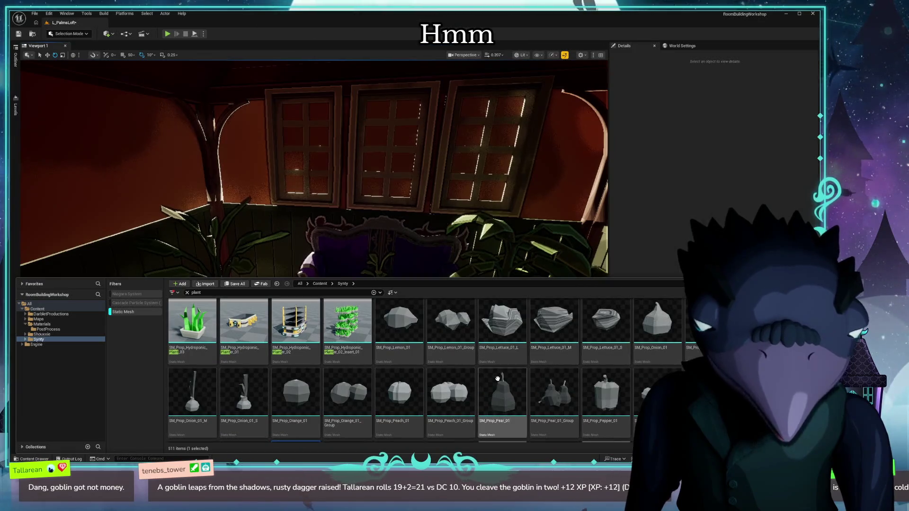
pyautogui.scroll(-3, 394, 369)
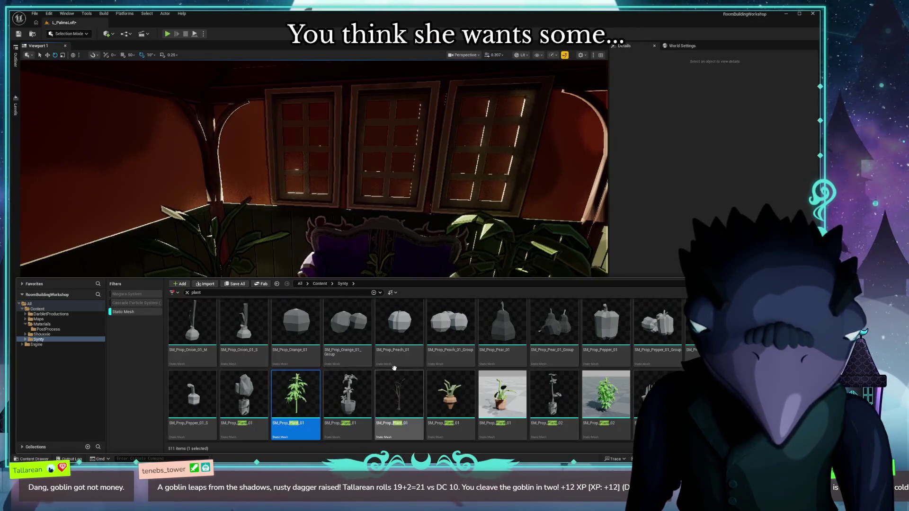
pyautogui.moveTo(277, 406)
pyautogui.mouseDown()
pyautogui.moveTo(345, 285)
pyautogui.moveTo(265, 374)
pyautogui.moveTo(354, 276)
pyautogui.mouseUp()
pyautogui.moveTo(531, 315); pyautogui.dragTo(511, 270)
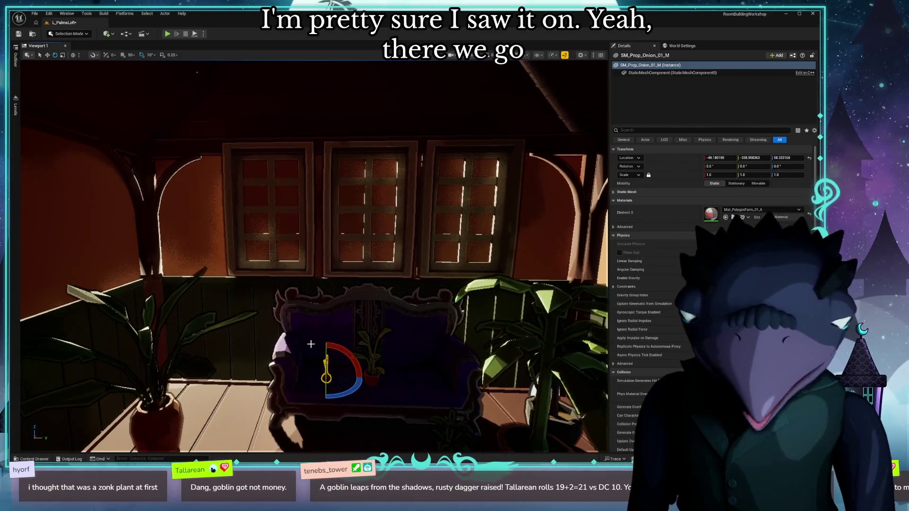
# Place a potted SM_Prop_Plant_01 on the floor beside the sofa and select the search term.
pyautogui.hotkey('ctrl', 'space')
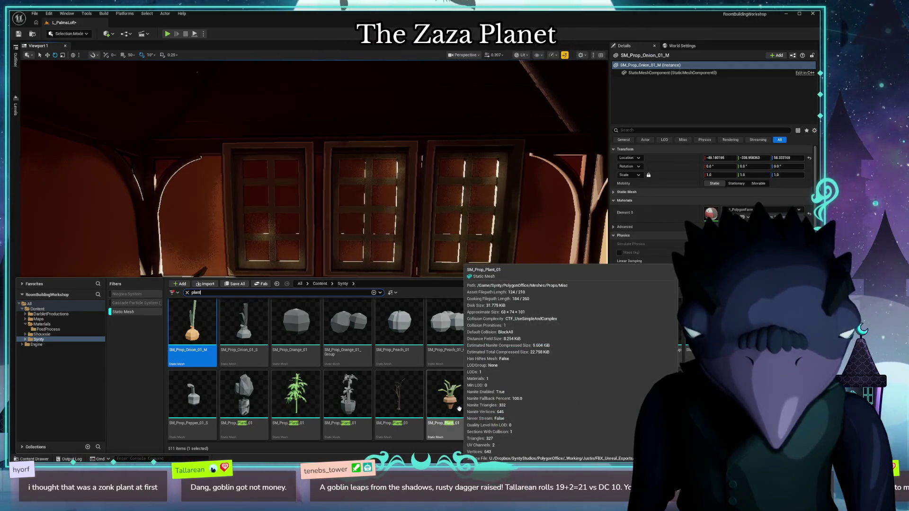
pyautogui.moveTo(459, 409)
pyautogui.mouseDown()
pyautogui.moveTo(360, 388)
pyautogui.moveTo(199, 390)
pyautogui.moveTo(236, 441)
pyautogui.mouseUp()
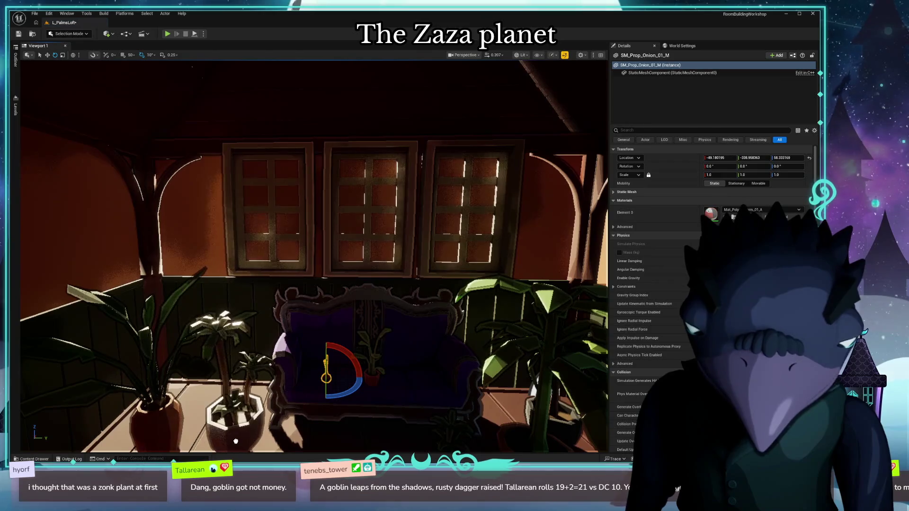
pyautogui.press('f')
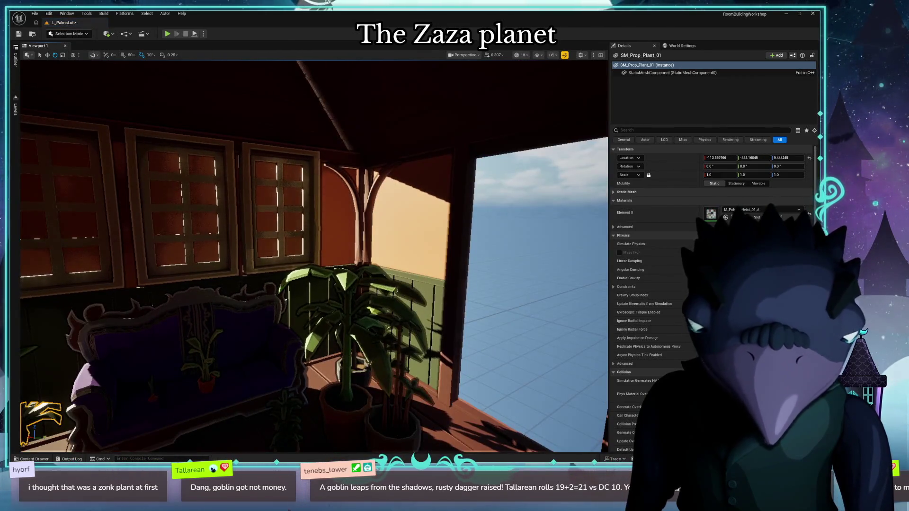
pyautogui.hotkey('ctrl', 'space')
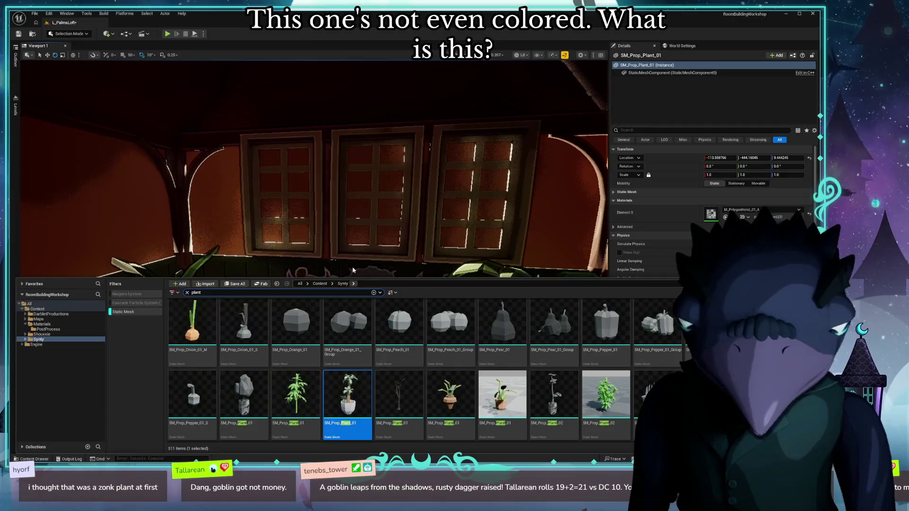
pyautogui.click(216, 293)
pyautogui.write('light')
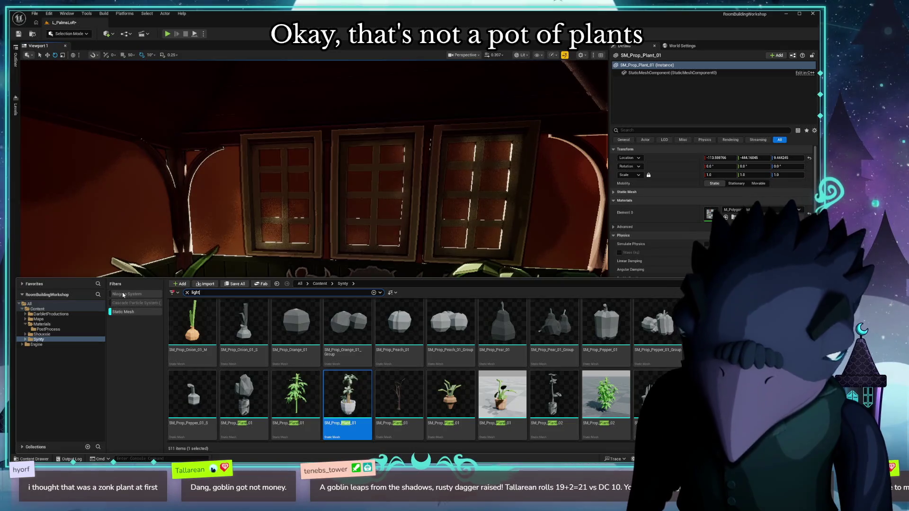
# Search for 'lights', try SM_Prop_Wire_Lights_01 in the loft, then delete it.
pyautogui.write('s')
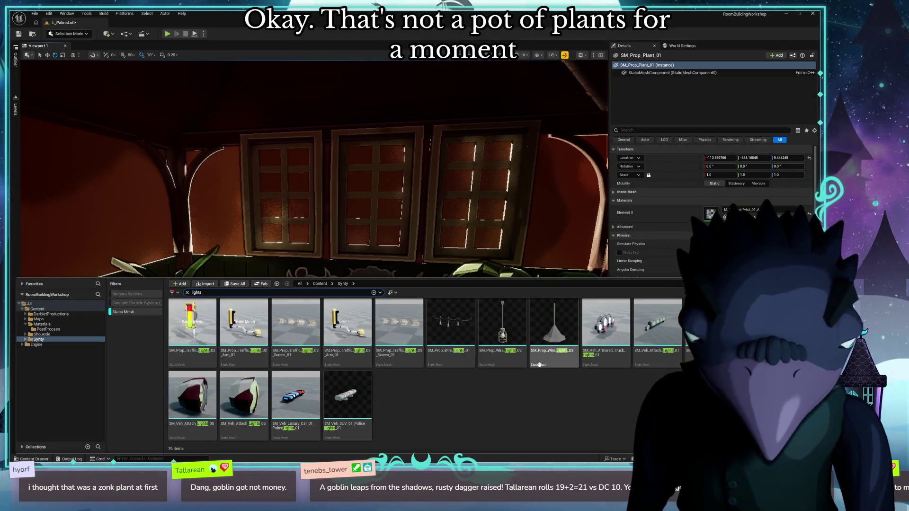
pyautogui.moveTo(467, 327)
pyautogui.mouseDown()
pyautogui.moveTo(408, 136)
pyautogui.moveTo(394, 137)
pyautogui.mouseUp()
pyautogui.press('f')
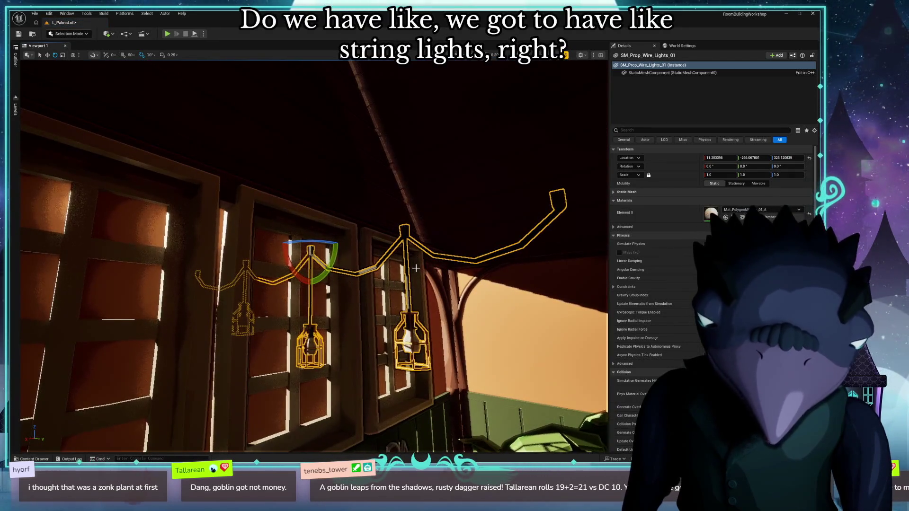
pyautogui.press('Delete')
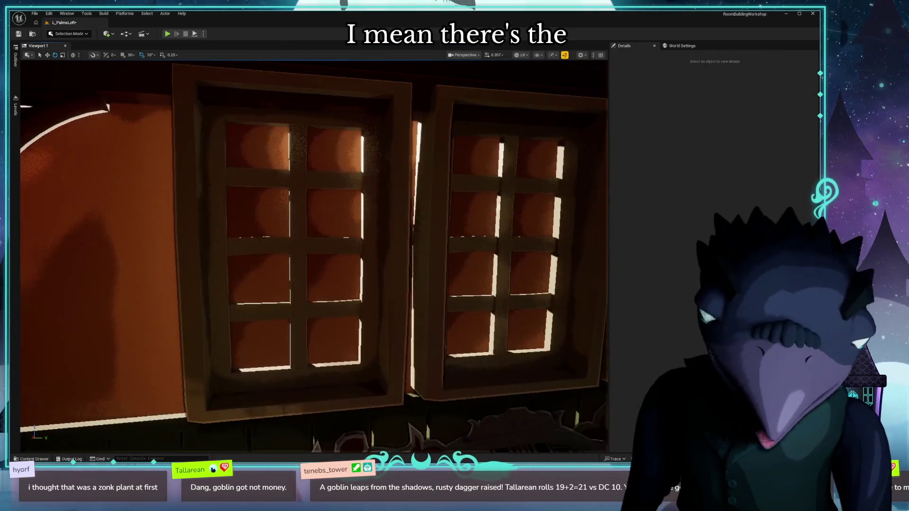
# Bring the SM_Prop_Lights_01 lamp into the room beside the sofa.
pyautogui.hotkey('ctrl', 'space')
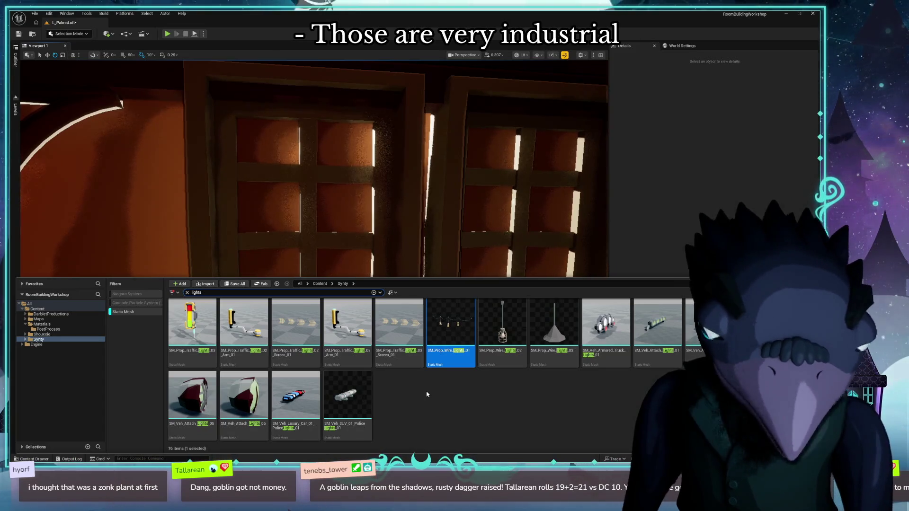
pyautogui.scroll(3, 554, 384)
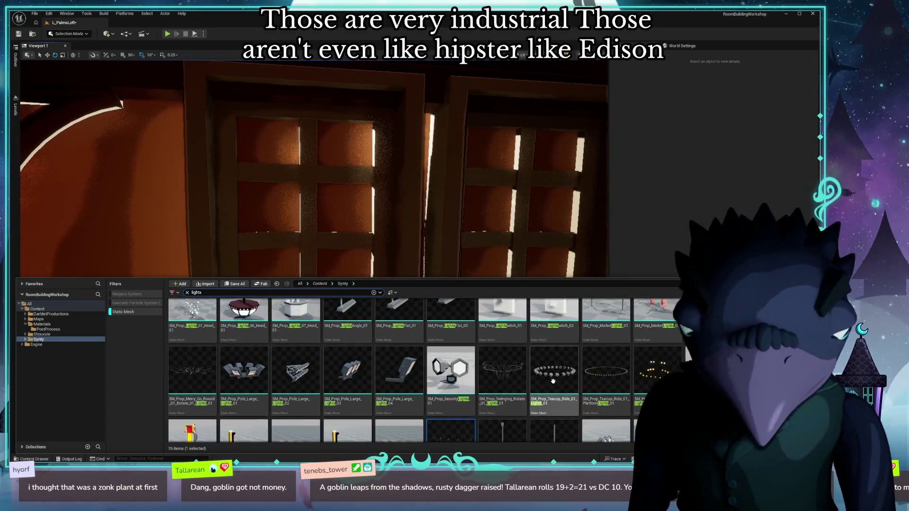
pyautogui.scroll(2, 555, 384)
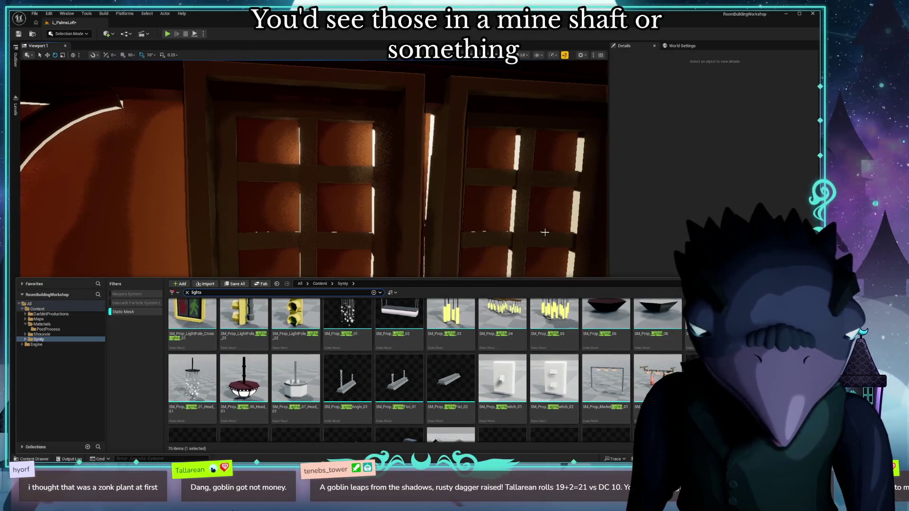
pyautogui.scroll(1, 499, 327)
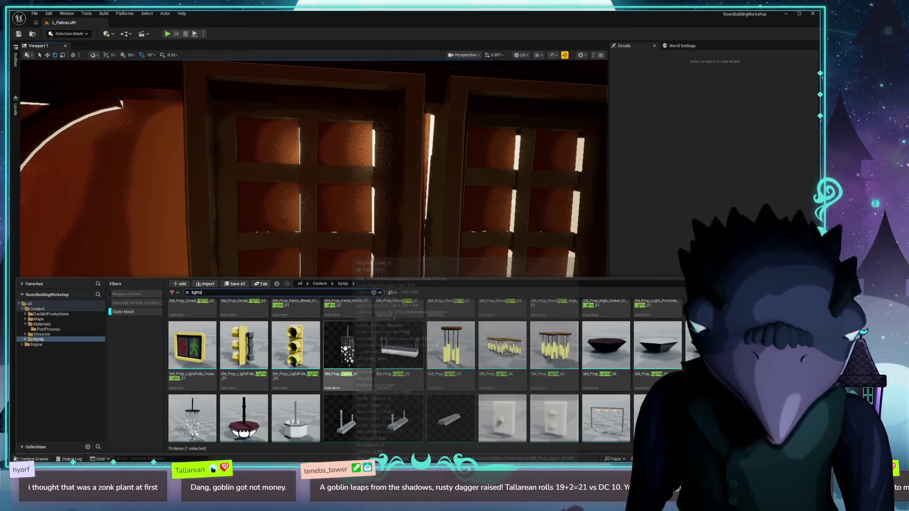
pyautogui.moveTo(350, 372)
pyautogui.mouseDown()
pyautogui.moveTo(518, 314)
pyautogui.moveTo(501, 303)
pyautogui.moveTo(468, 346)
pyautogui.mouseUp()
# Move the SM_Prop_Lights_01 lamp across the room and lift it up under the roof peak.
pyautogui.press('f')
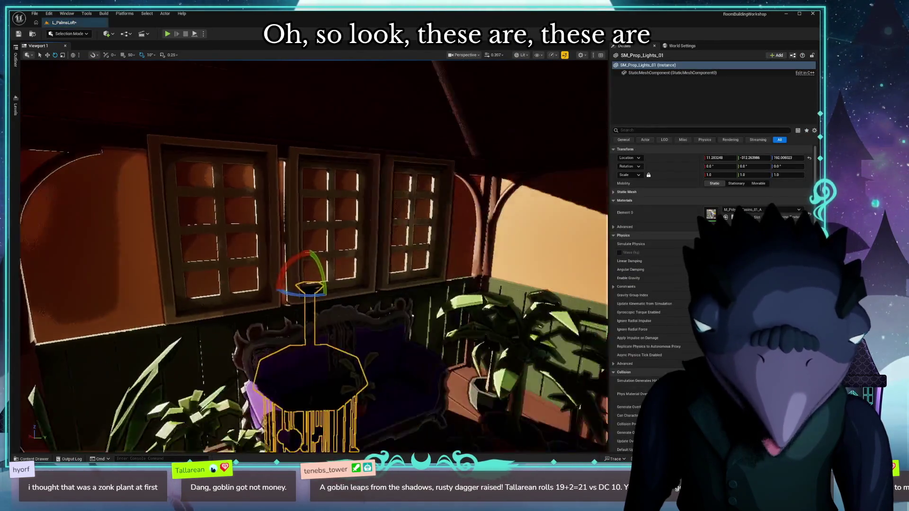
pyautogui.scroll(-5, 314, 256)
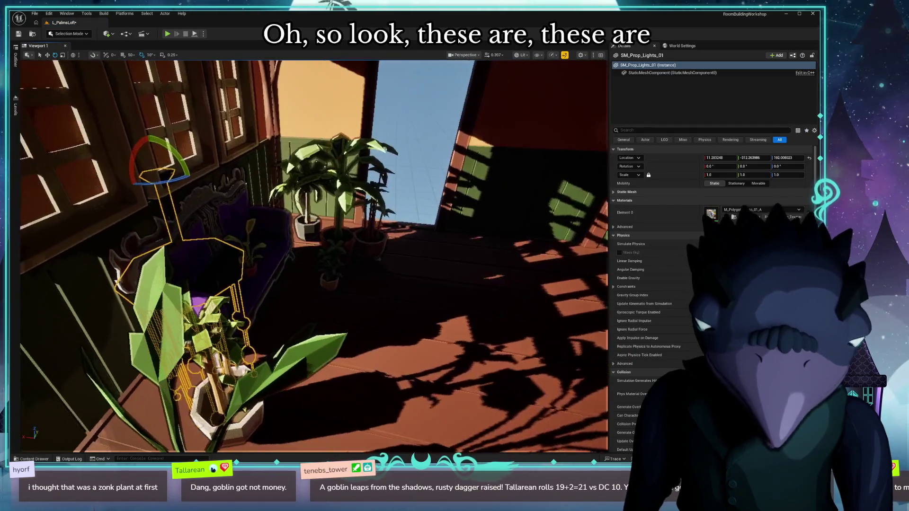
pyautogui.scroll(-2, 182, 207)
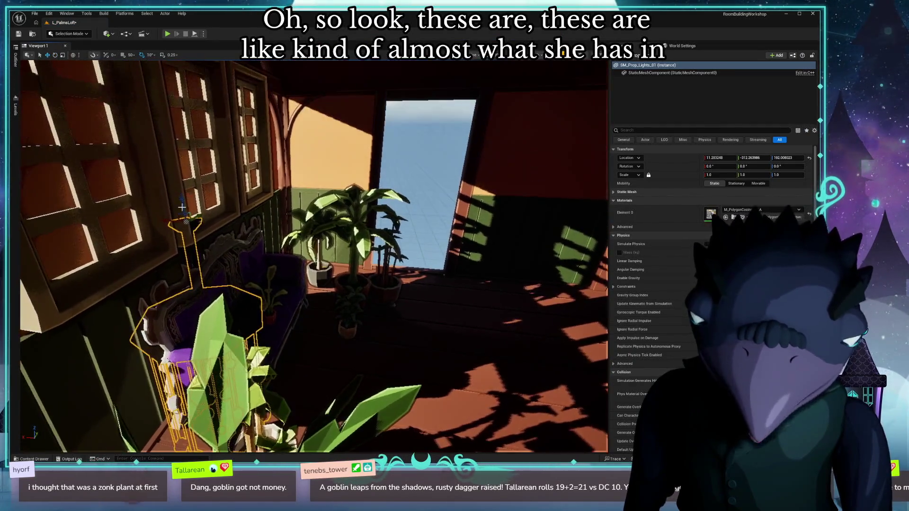
pyautogui.moveTo(180, 213)
pyautogui.mouseDown()
pyautogui.moveTo(407, 142)
pyautogui.moveTo(426, 123)
pyautogui.moveTo(284, 213)
pyautogui.mouseUp()
pyautogui.moveTo(475, 235)
pyautogui.mouseDown()
pyautogui.moveTo(450, 237)
pyautogui.moveTo(475, 234)
pyautogui.moveTo(475, 194)
pyautogui.moveTo(425, 201)
pyautogui.mouseUp()
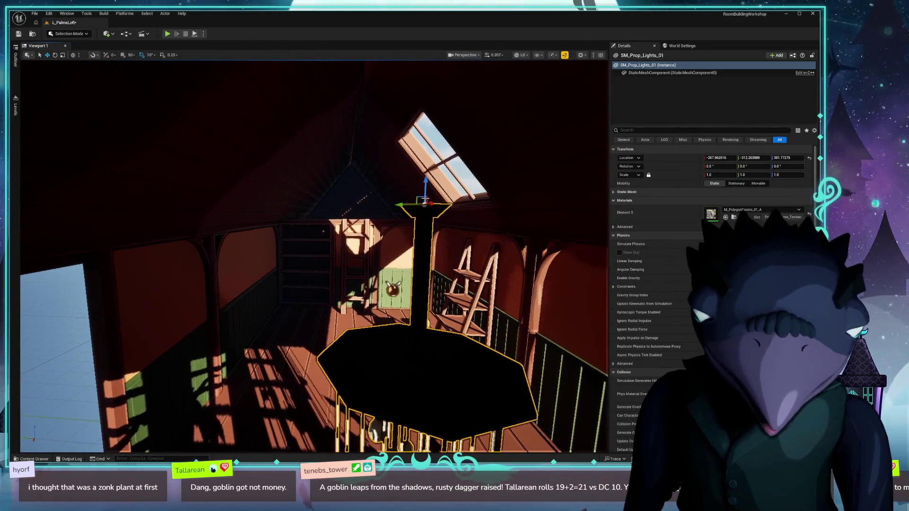
pyautogui.moveTo(336, 103)
pyautogui.mouseDown()
pyautogui.moveTo(292, 239)
pyautogui.moveTo(351, 269)
pyautogui.mouseUp()
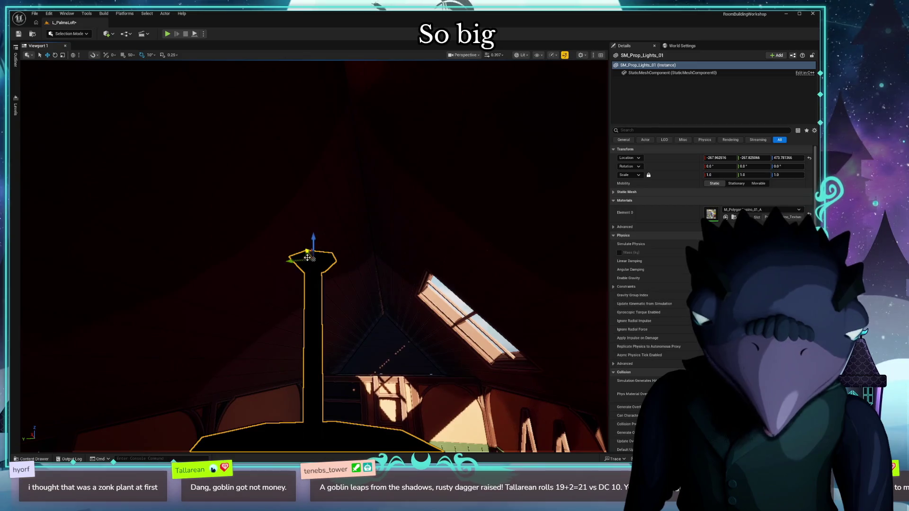
pyautogui.moveTo(287, 182); pyautogui.dragTo(328, 183)
pyautogui.moveTo(353, 153); pyautogui.dragTo(350, 66)
pyautogui.moveTo(331, 237)
pyautogui.mouseDown()
pyautogui.moveTo(322, 284)
pyautogui.moveTo(331, 228)
pyautogui.moveTo(331, 236)
pyautogui.moveTo(350, 227)
pyautogui.mouseUp()
pyautogui.hotkey('ctrl', 'space')
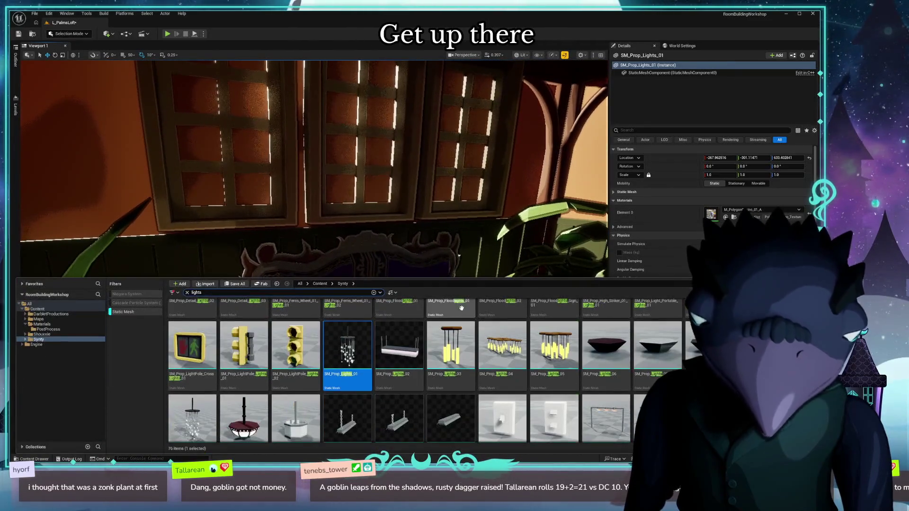
pyautogui.scroll(2, 604, 342)
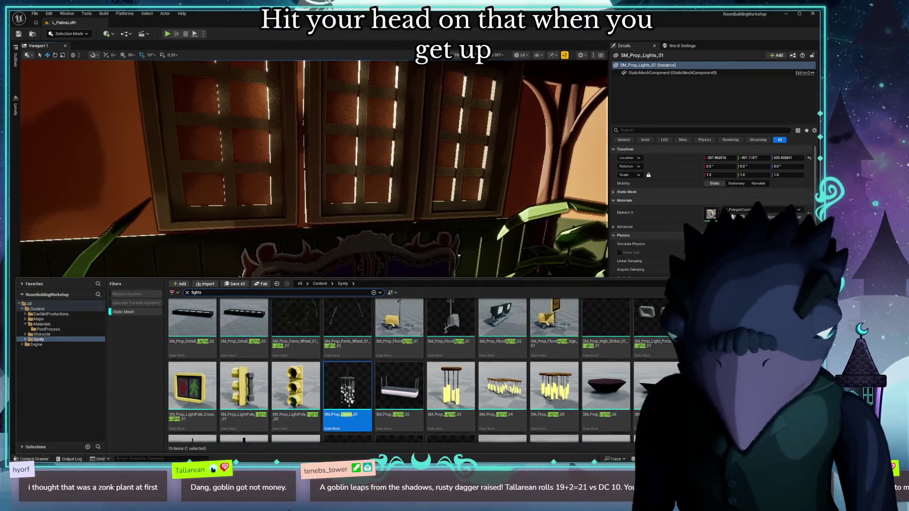
pyautogui.scroll(-2, 604, 342)
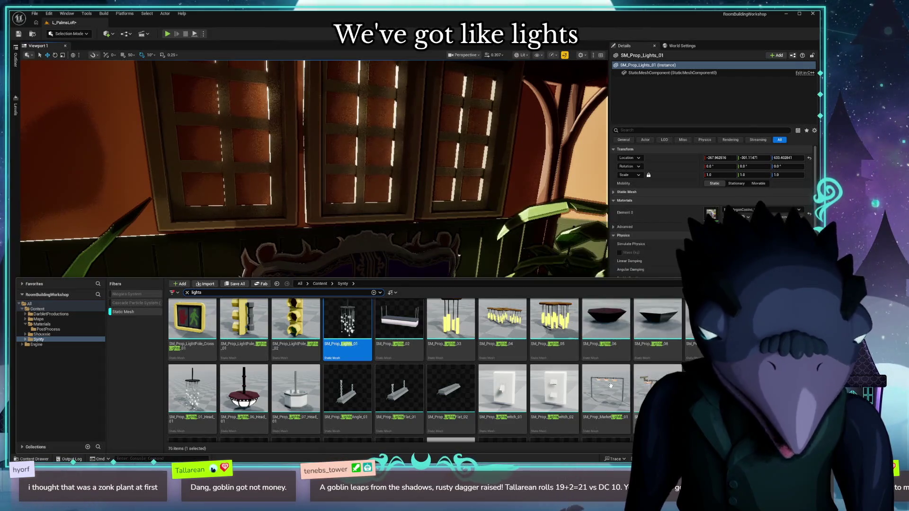
pyautogui.scroll(5, 576, 360)
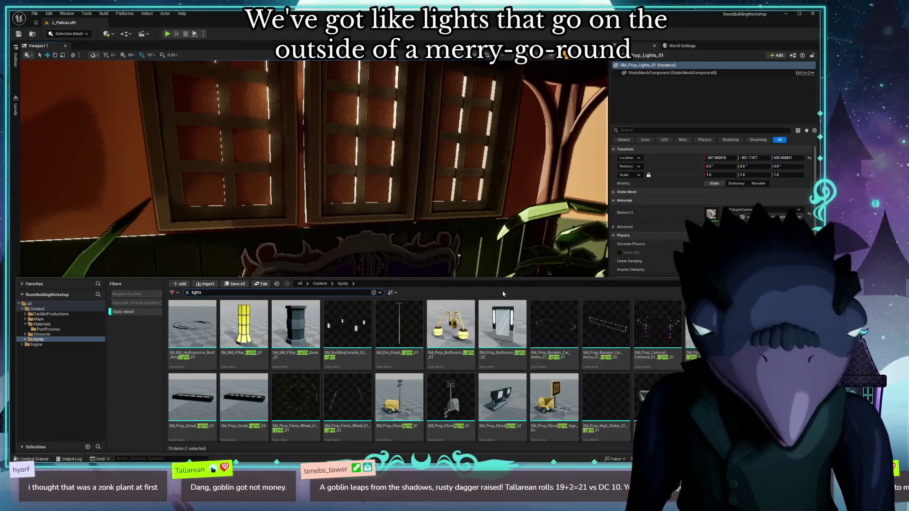
pyautogui.scroll(-2, 348, 369)
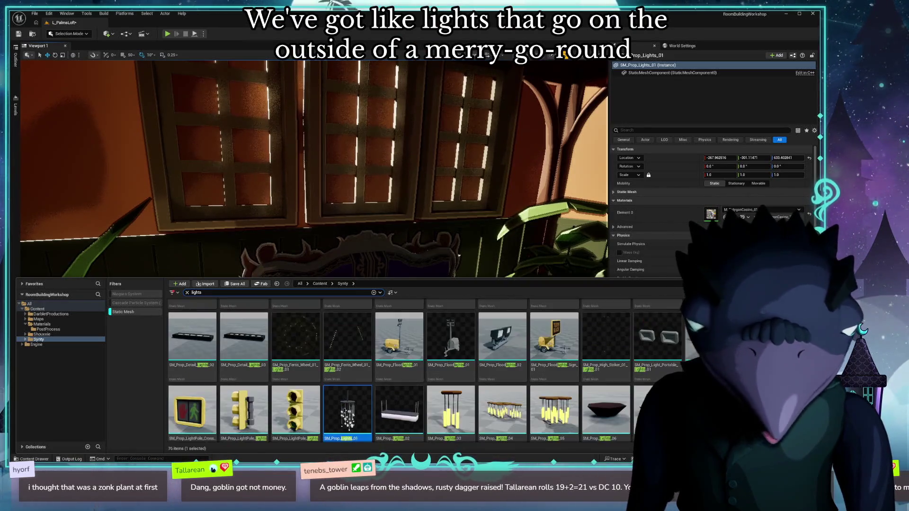
pyautogui.scroll(-2, 348, 369)
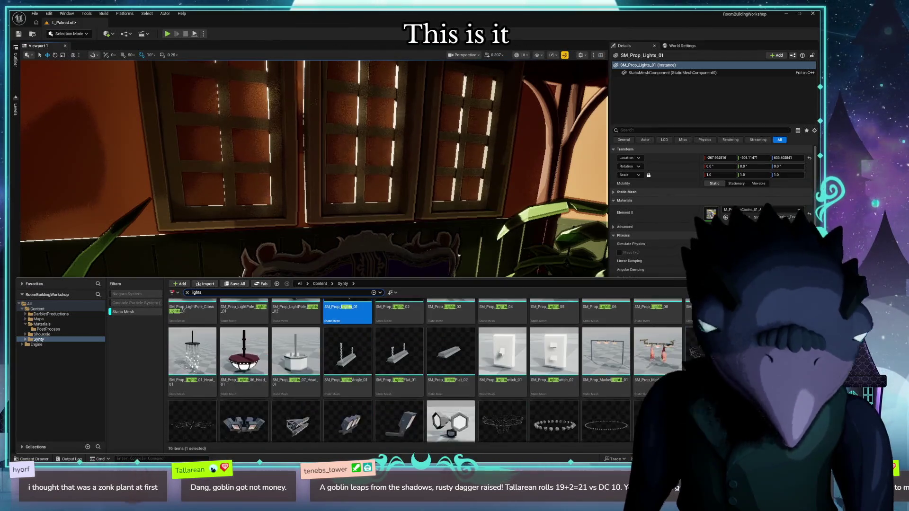
pyautogui.scroll(-6, 688, 343)
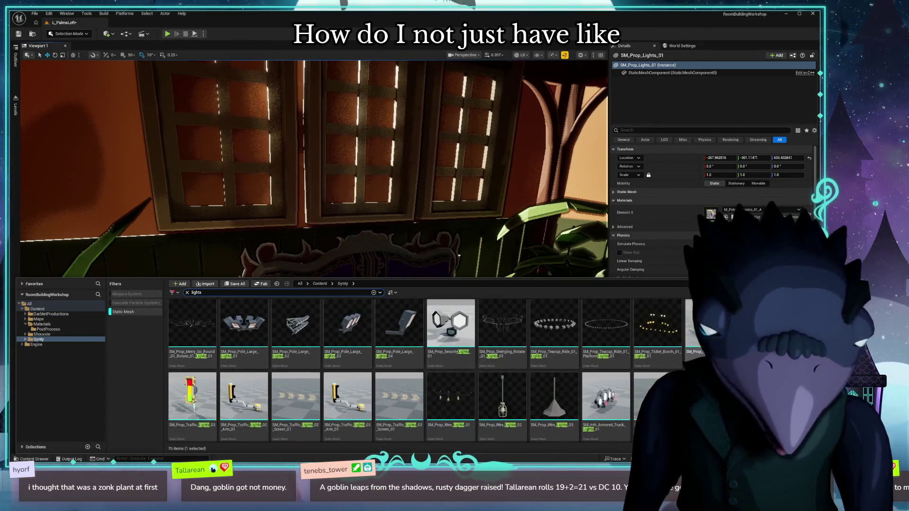
pyautogui.scroll(-1, 426, 370)
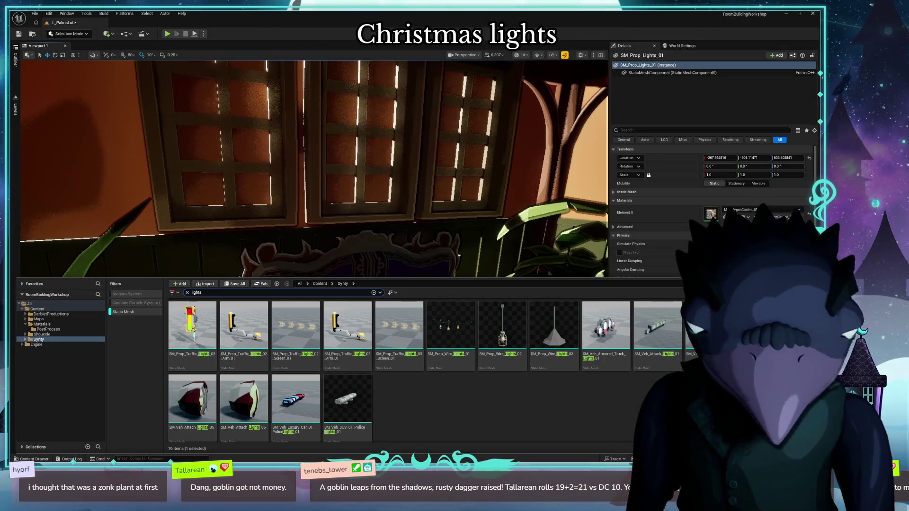
pyautogui.scroll(6, 691, 355)
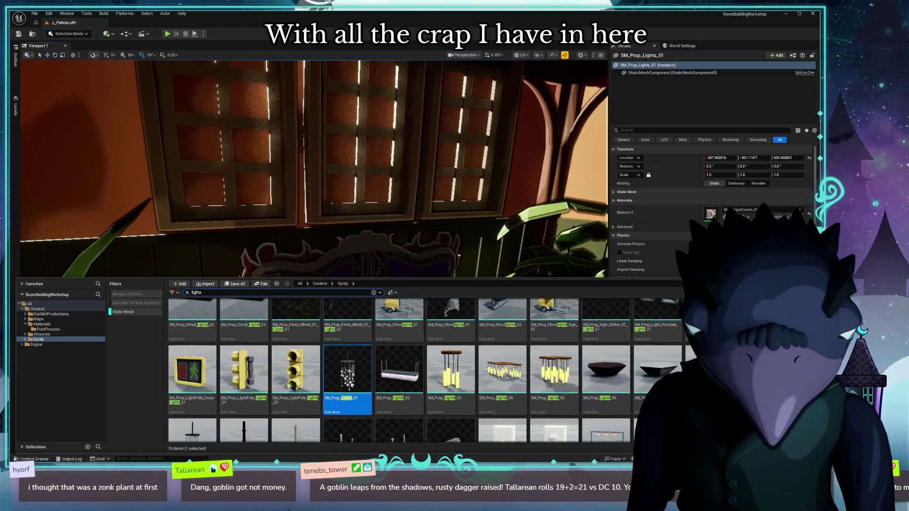
pyautogui.scroll(1, 693, 355)
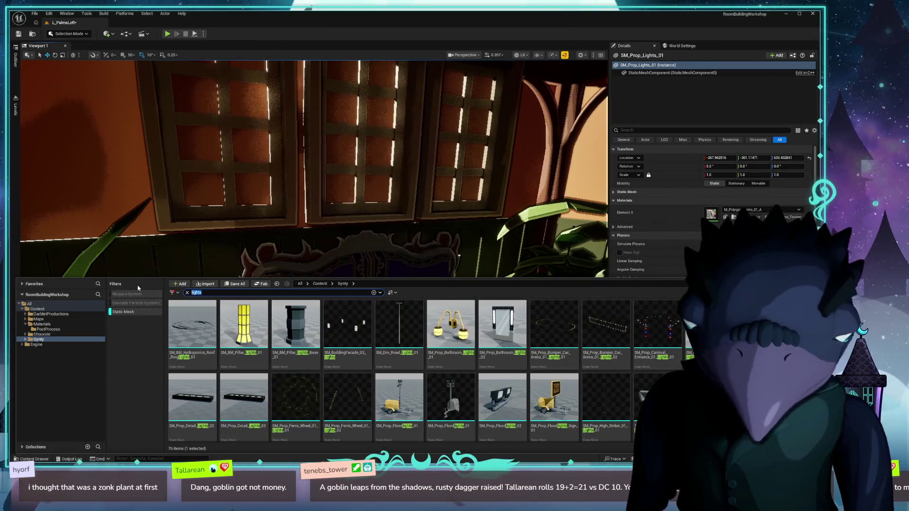
# Search for 'string', place a light string on the window wall, then delete it.
pyautogui.write('string')
pyautogui.press('Return')
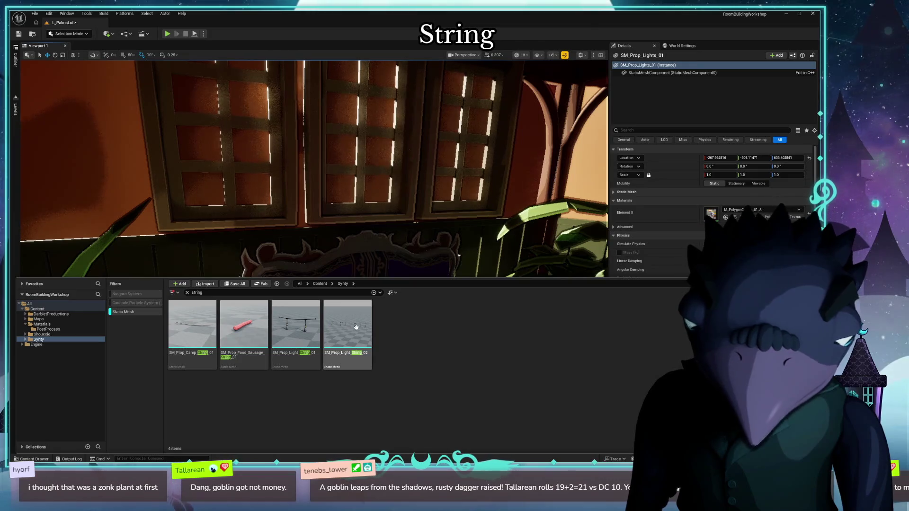
pyautogui.moveTo(356, 327); pyautogui.dragTo(387, 219)
pyautogui.press('f')
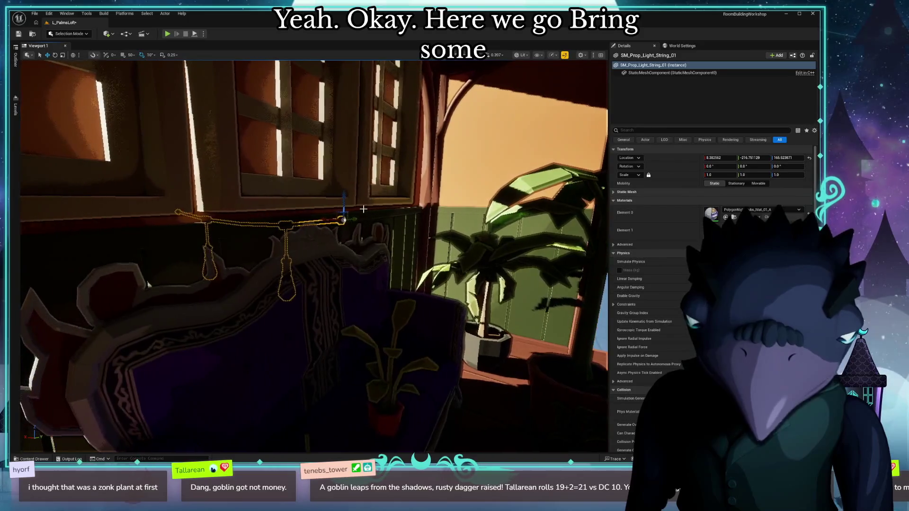
pyautogui.moveTo(341, 219)
pyautogui.mouseDown()
pyautogui.moveTo(492, 199)
pyautogui.moveTo(463, 142)
pyautogui.moveTo(426, 228)
pyautogui.moveTo(492, 221)
pyautogui.moveTo(332, 208)
pyautogui.mouseUp()
pyautogui.press('Delete')
# Restore the bulb light string with undo and slide it along the window wall.
pyautogui.hotkey('ctrl', 'space')
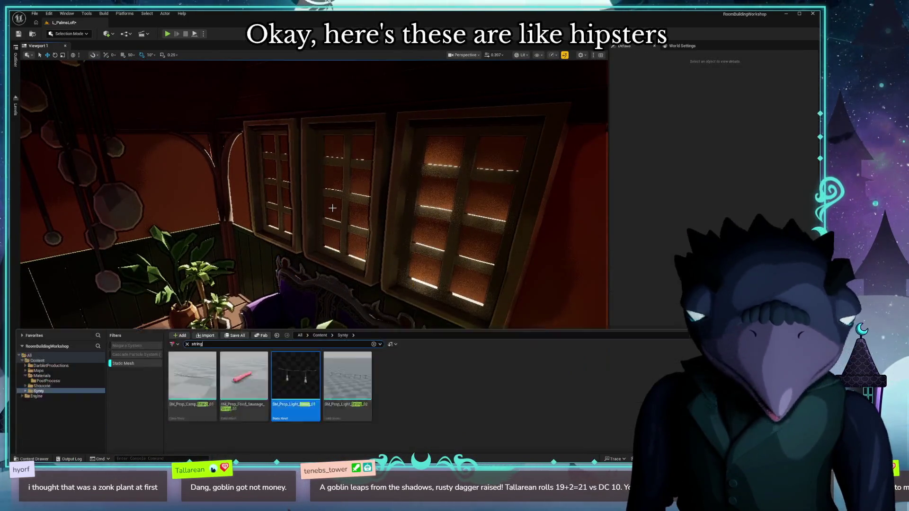
pyautogui.hotkey('ctrl', 'space')
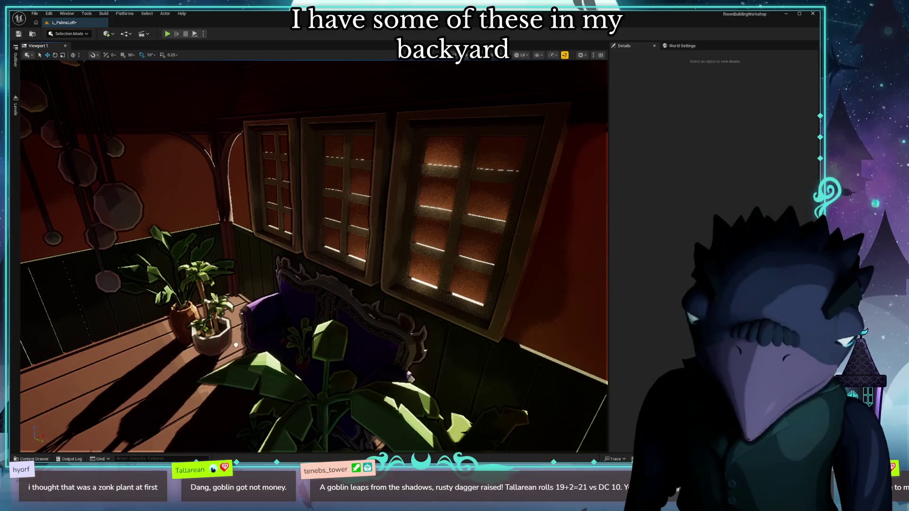
pyautogui.hotkey('ctrl', 'z')
pyautogui.moveTo(222, 367)
pyautogui.mouseDown()
pyautogui.moveTo(273, 445)
pyautogui.moveTo(262, 315)
pyautogui.mouseUp()
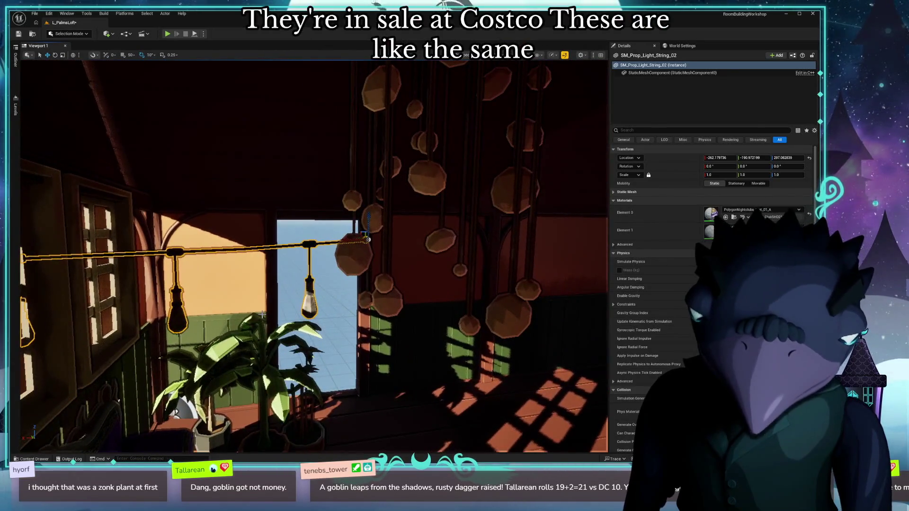
# Delete the placed light string and search the Content Drawer for 'christmas'.
pyautogui.press('Delete')
pyautogui.hotkey('ctrl', 'space')
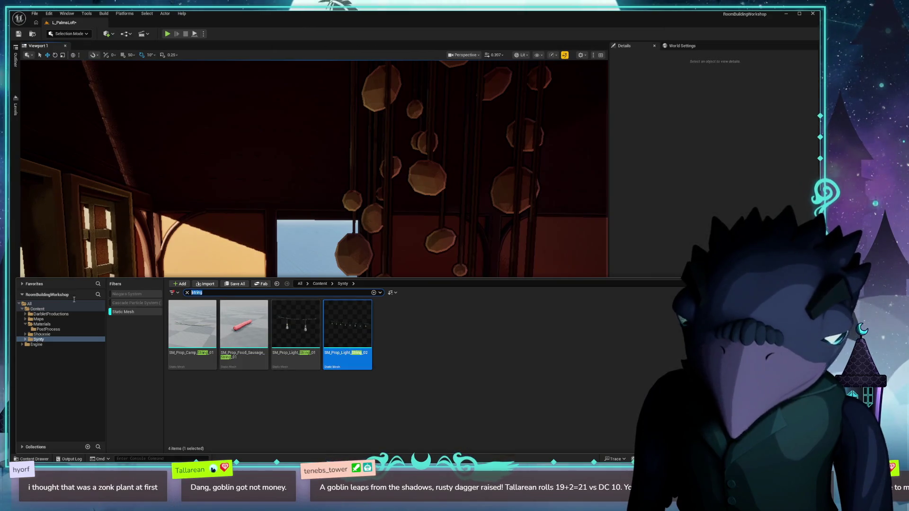
pyautogui.write('fairy')
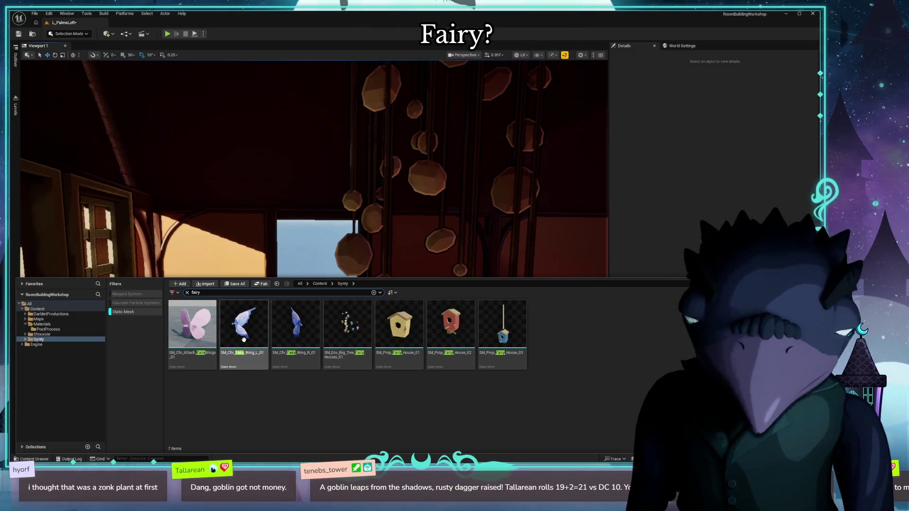
pyautogui.write('chr')
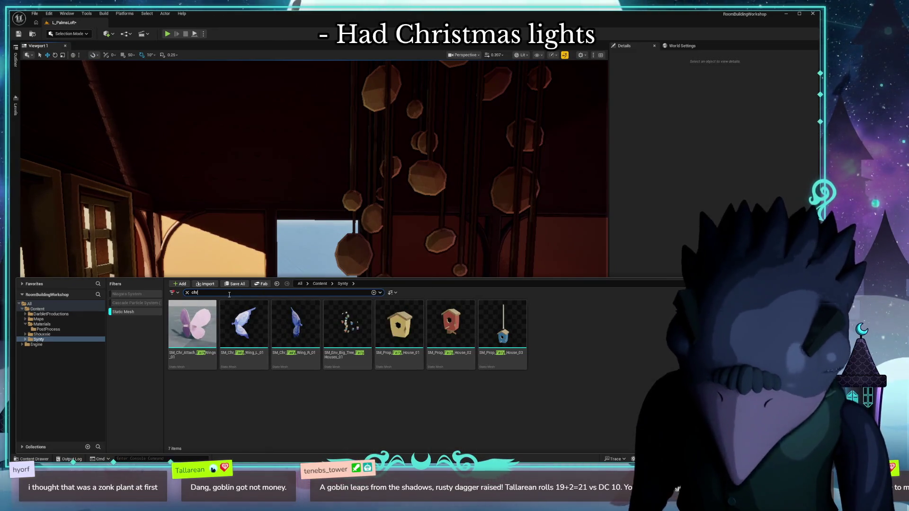
pyautogui.write('istmas')
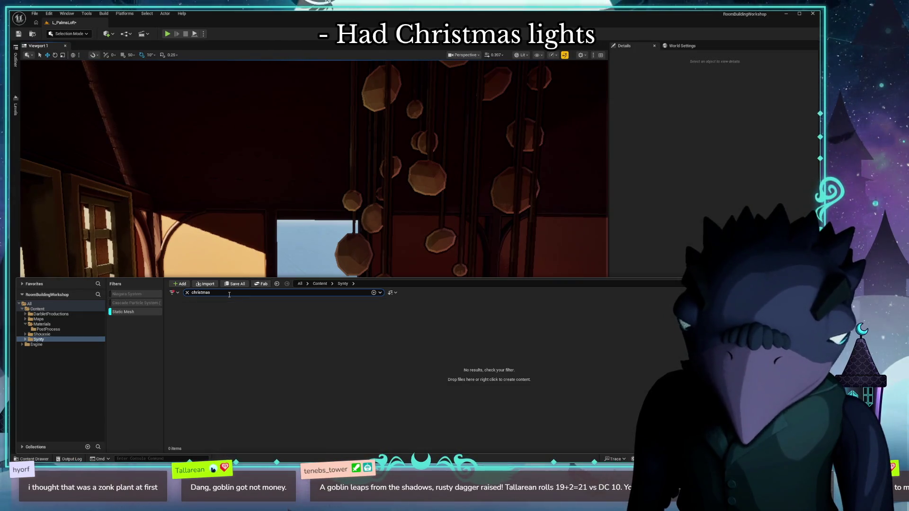
pyautogui.press('BackSpace')
pyautogui.press('BackSpace')
pyautogui.press('BackSpace')
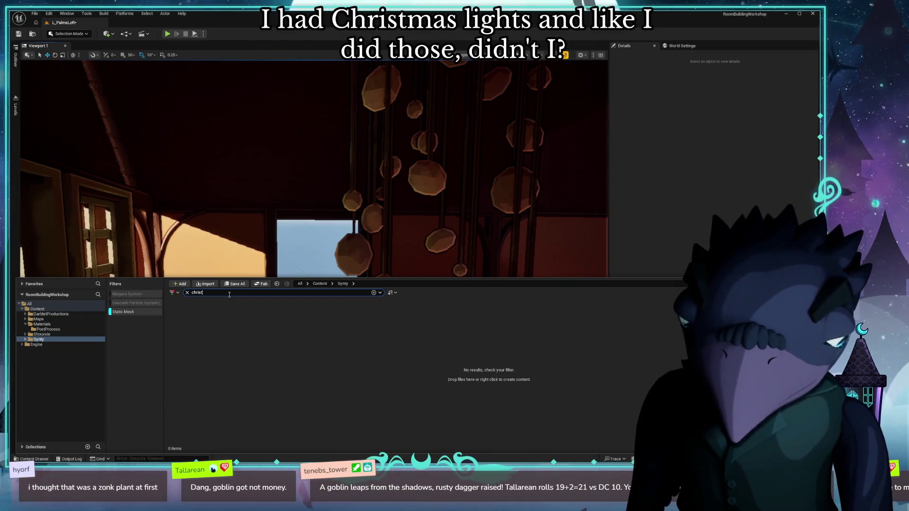
# Search 'bulb' and open SM_Prop_Lab_Bulb_01 from the 20 matching meshes.
pyautogui.write('mas')
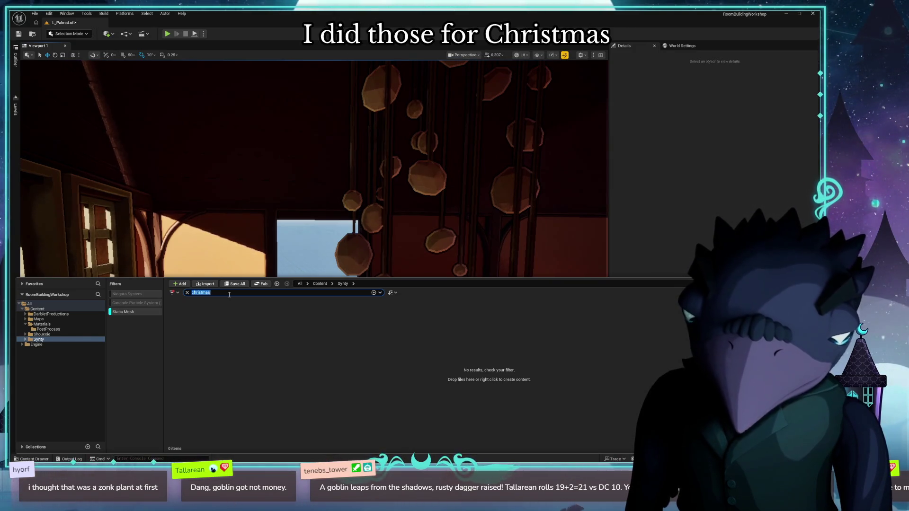
pyautogui.write('bulb')
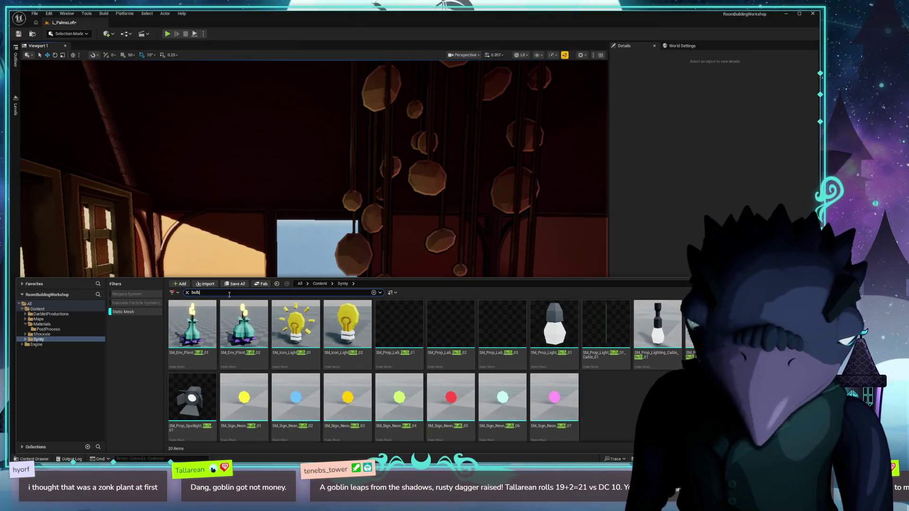
pyautogui.moveTo(200, 375)
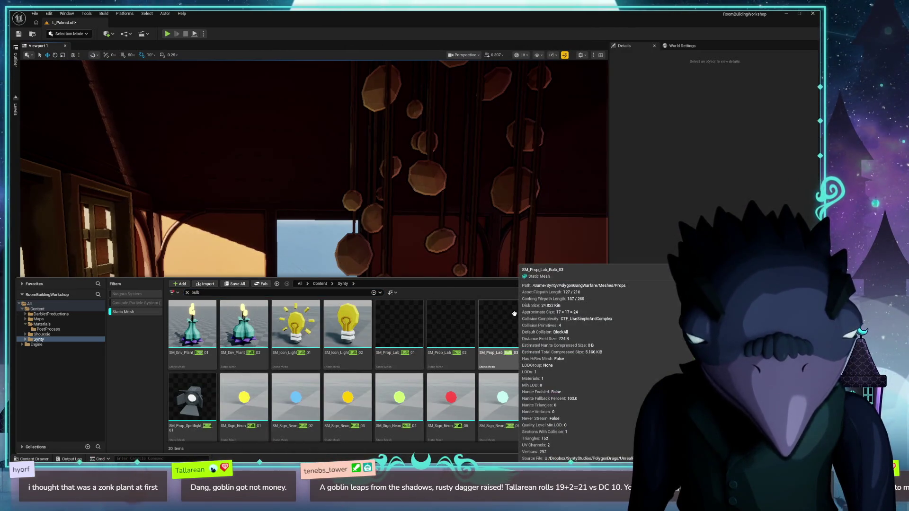
pyautogui.click(402, 324)
pyautogui.doubleClick(403, 324)
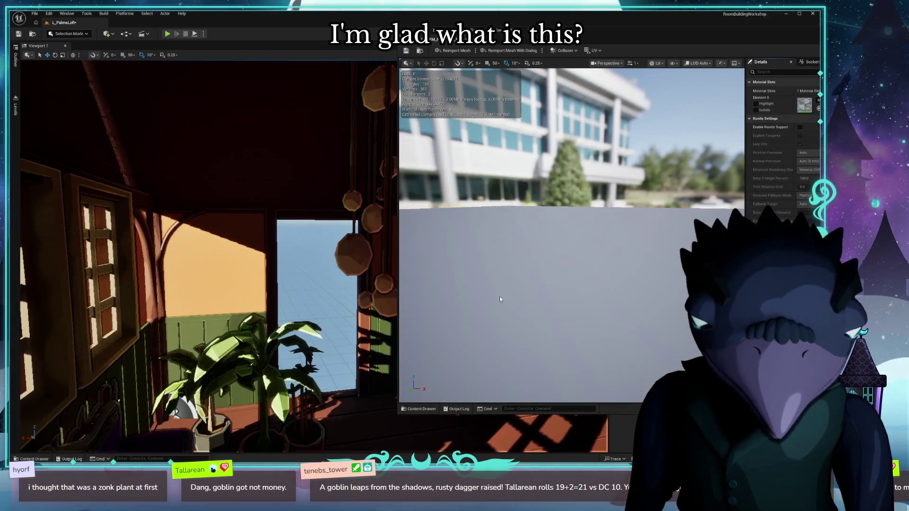
# Orbit the SM_Prop_Lab_Bulb_01 flask, close its editor, and return to the loft view.
pyautogui.moveTo(512, 288); pyautogui.dragTo(512, 288)
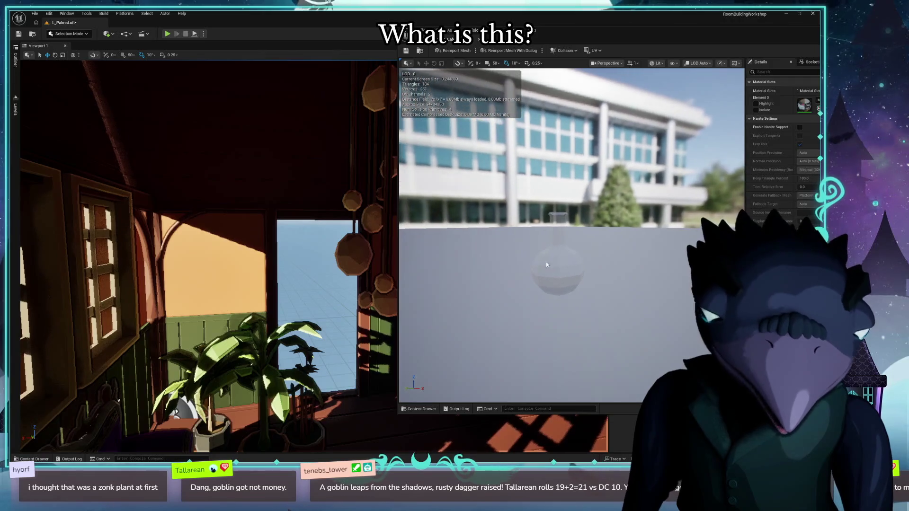
pyautogui.hotkey('ctrl', 'w')
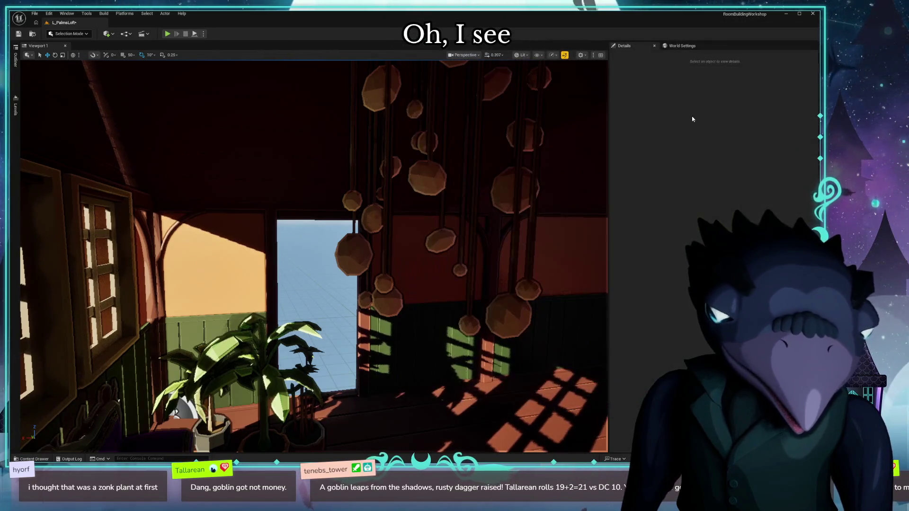
pyautogui.hotkey('ctrl', 'space')
pyautogui.moveTo(331, 189); pyautogui.dragTo(332, 189)
pyautogui.hotkey('ctrl', 'space')
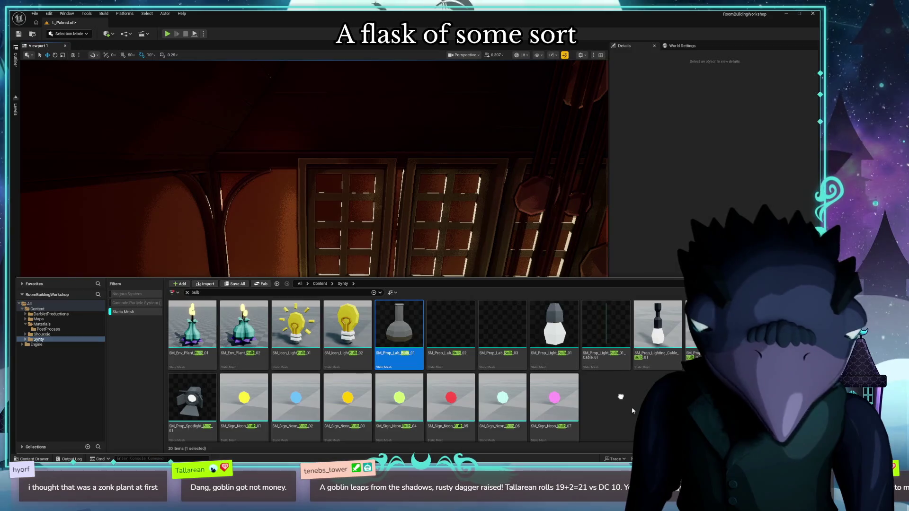
pyautogui.moveTo(331, 165); pyautogui.dragTo(331, 166)
pyautogui.hotkey('ctrl', 'space')
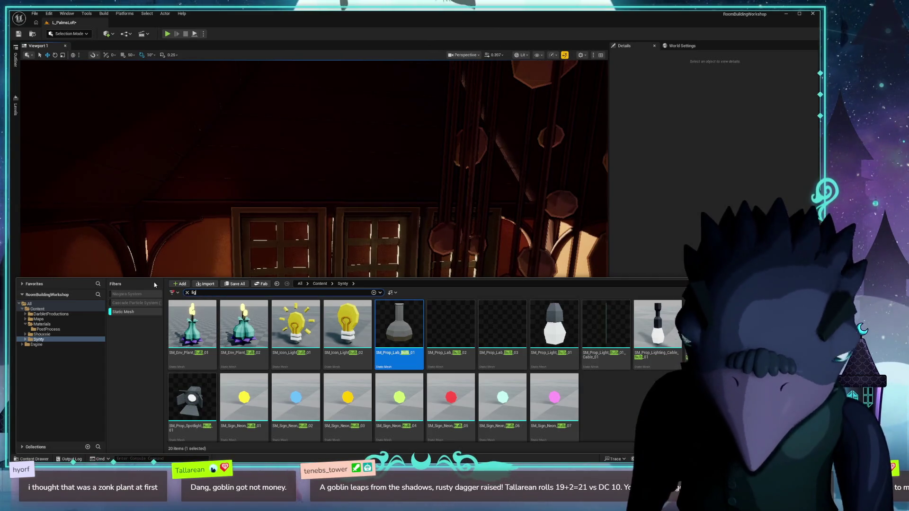
# Search 'light' and scroll through the 482 light meshes looking for string lights.
pyautogui.write('ht')
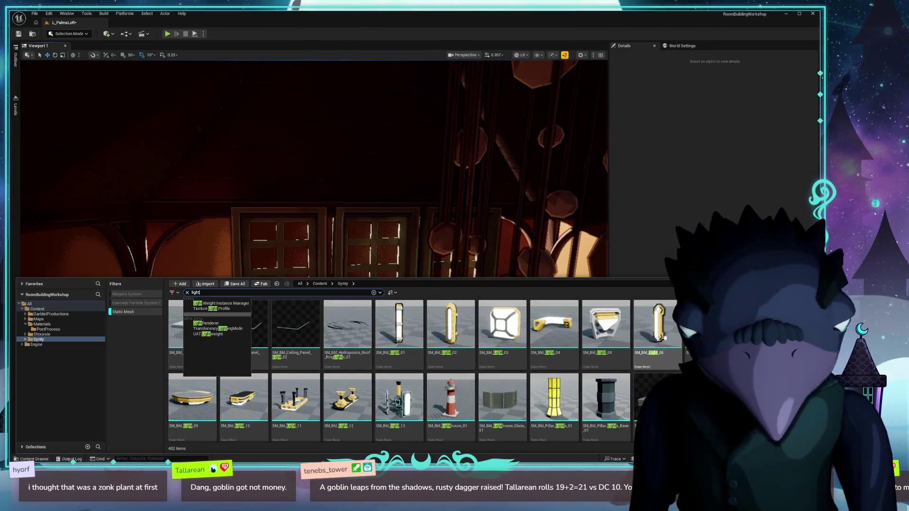
pyautogui.scroll(-5, 664, 336)
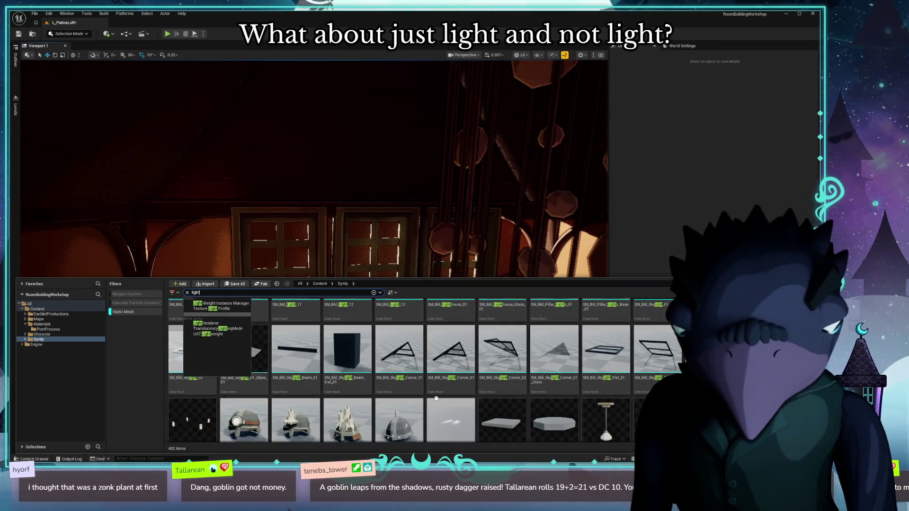
pyautogui.scroll(-10, 436, 398)
pyautogui.click(606, 370)
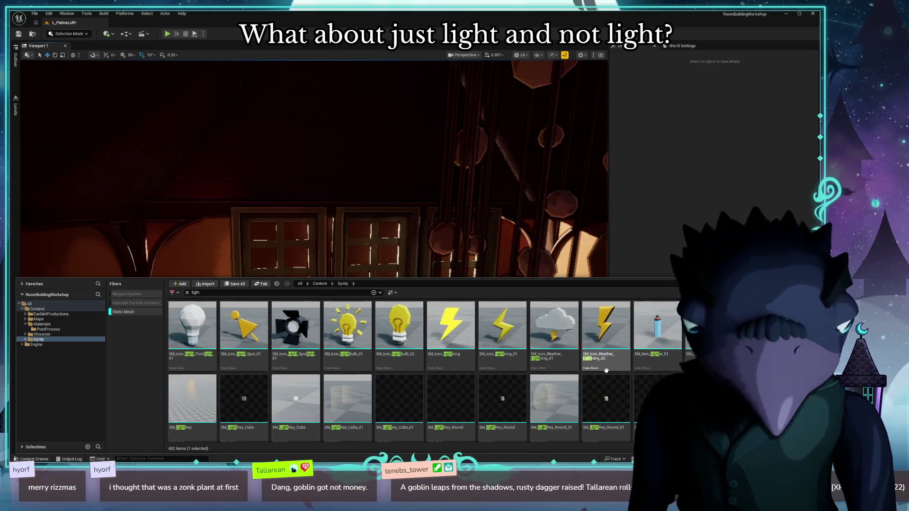
pyautogui.scroll(-2, 662, 325)
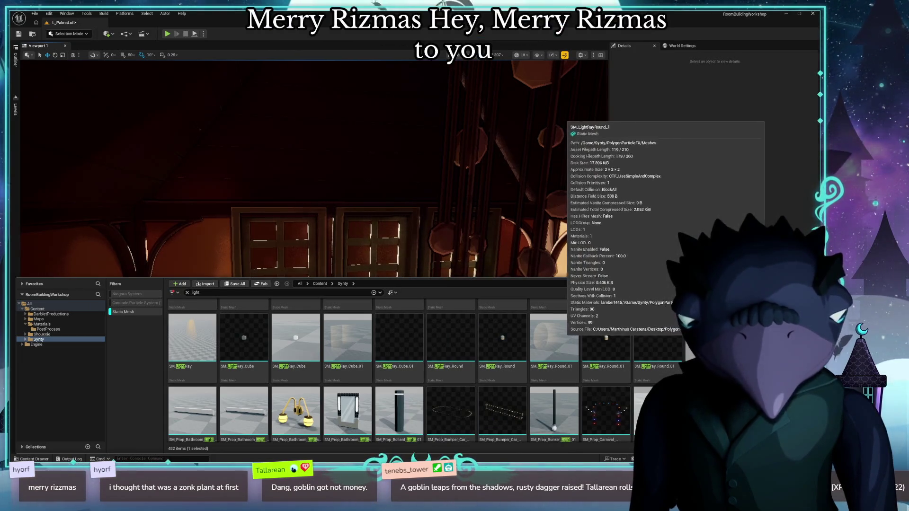
pyautogui.scroll(-2, 546, 401)
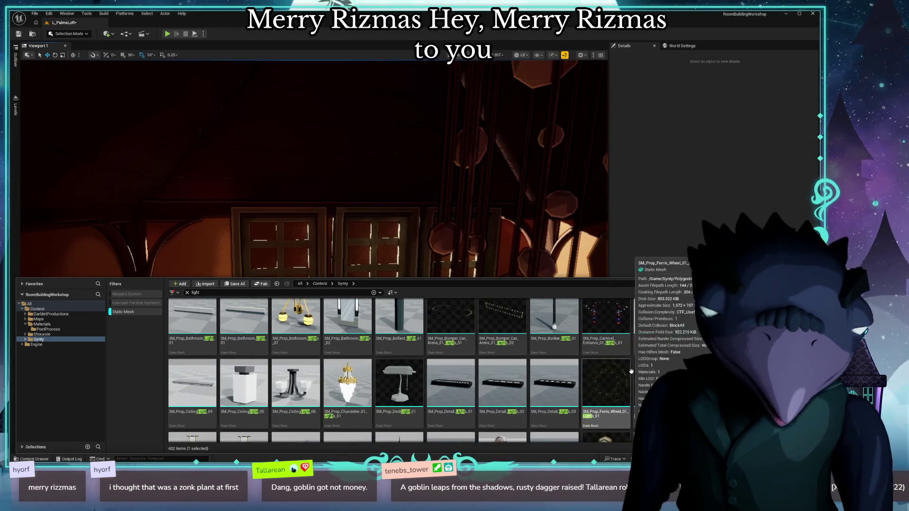
pyautogui.scroll(-2, 685, 366)
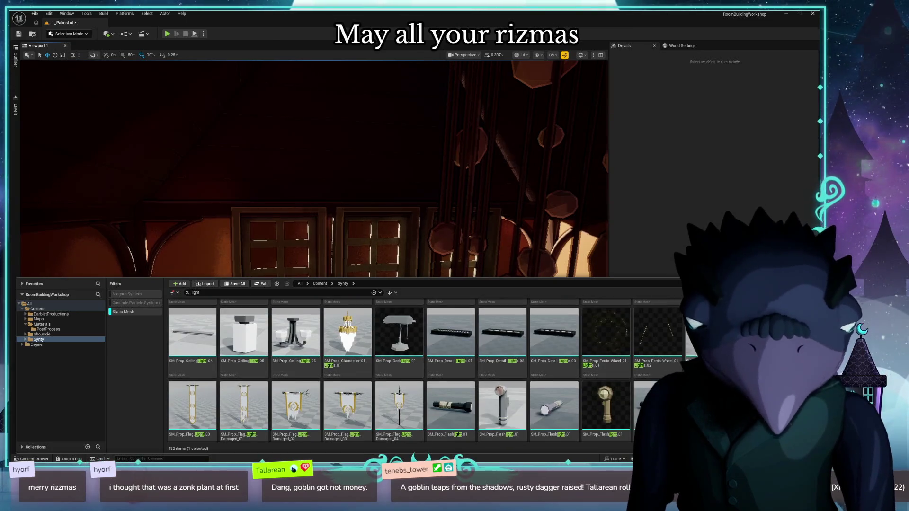
pyautogui.scroll(-2, 398, 369)
pyautogui.scroll(-5, 630, 414)
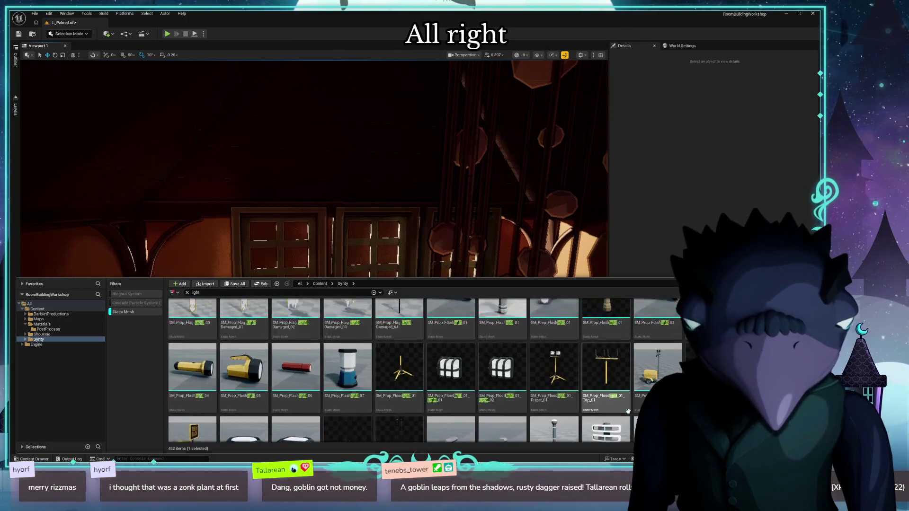
pyautogui.scroll(-5, 400, 376)
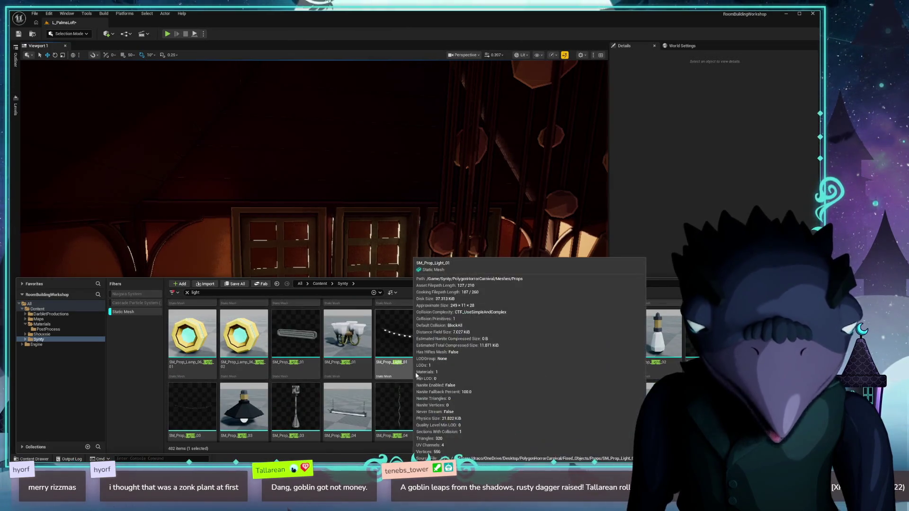
# Place SM_Prop_Light_02 and raise it to Z ≈327 along the window tops.
pyautogui.moveTo(609, 334)
pyautogui.moveTo(609, 334)
pyautogui.mouseDown()
pyautogui.moveTo(426, 274)
pyautogui.moveTo(266, 293)
pyautogui.mouseUp()
pyautogui.press('e')
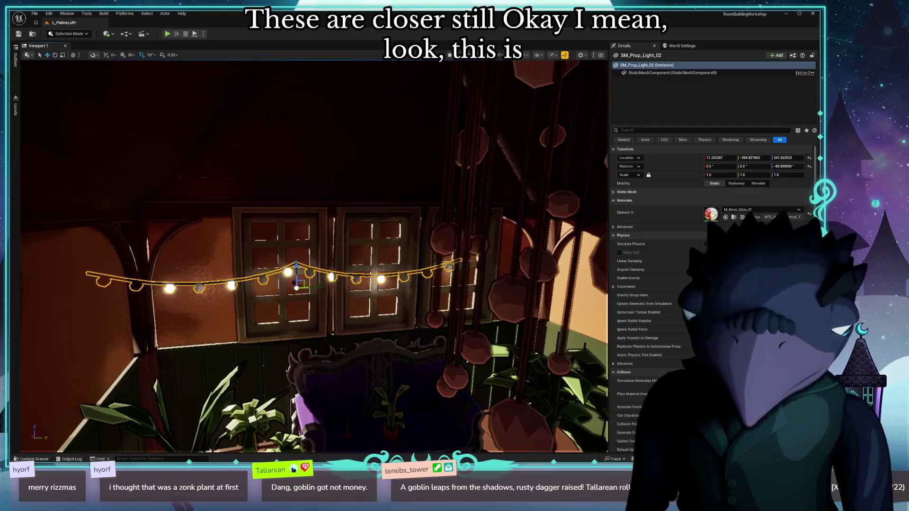
pyautogui.scroll(5, 294, 327)
pyautogui.moveTo(302, 331)
pyautogui.mouseDown()
pyautogui.moveTo(405, 331)
pyautogui.moveTo(378, 314)
pyautogui.moveTo(405, 237)
pyautogui.mouseUp()
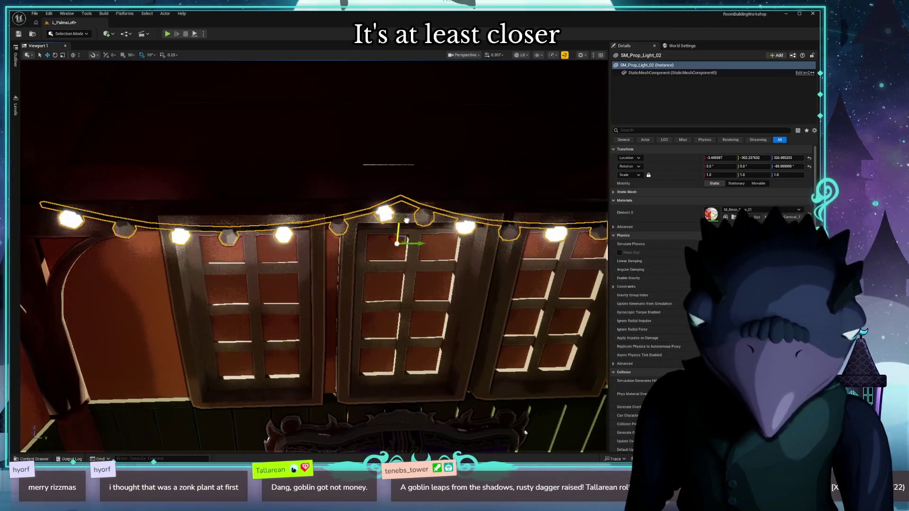
pyautogui.scroll(-5, 341, 218)
pyautogui.scroll(2, 341, 218)
pyautogui.hotkey('ctrl', 'b')
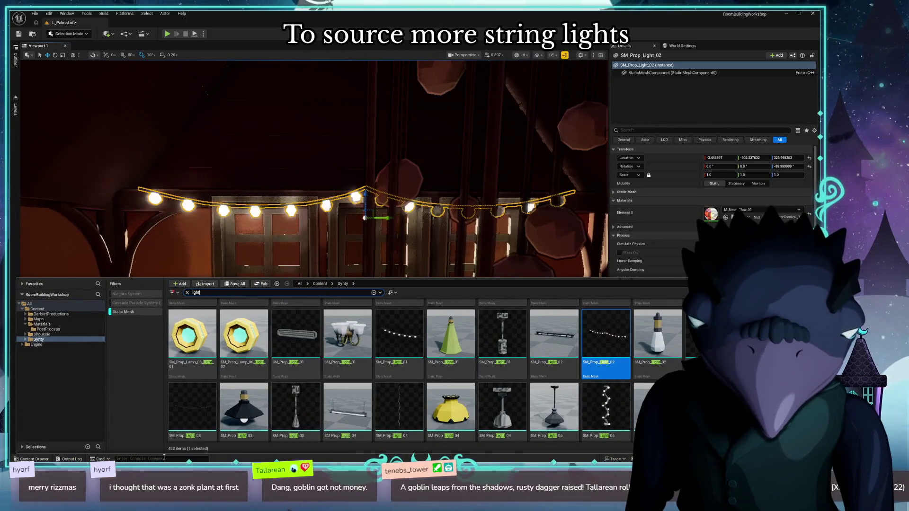
# Place SM_Prop_Light_01 across the window panes at Z ≈267, below the top string.
pyautogui.moveTo(388, 356)
pyautogui.mouseDown()
pyautogui.moveTo(284, 231)
pyautogui.moveTo(289, 294)
pyautogui.moveTo(240, 334)
pyautogui.mouseUp()
pyautogui.press('e')
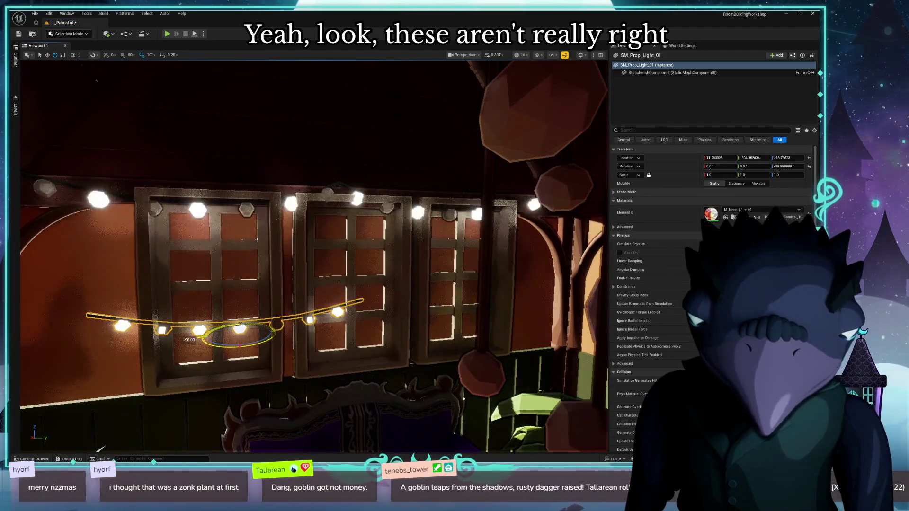
pyautogui.press('w')
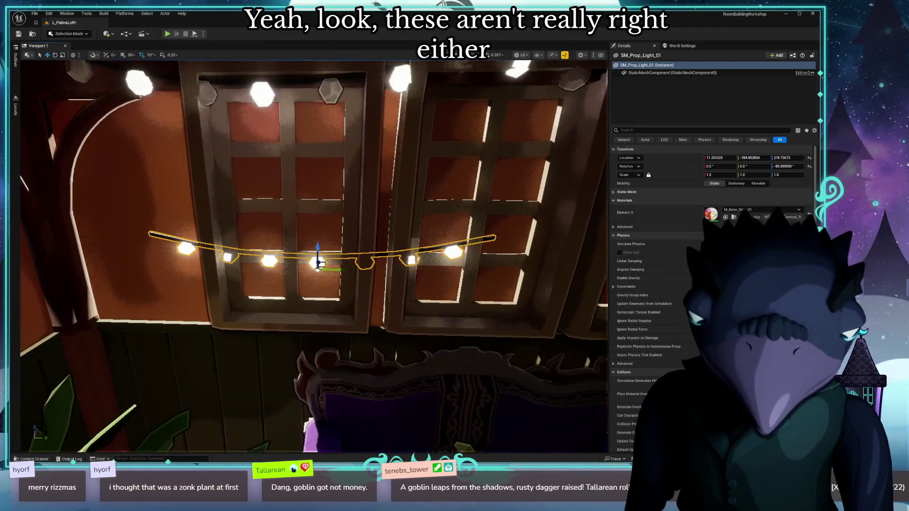
pyautogui.scroll(-3, 313, 256)
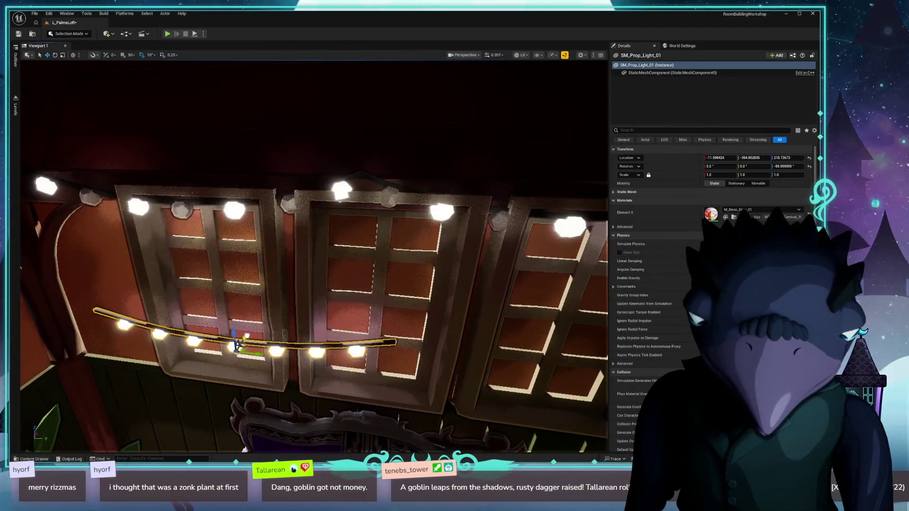
pyautogui.moveTo(191, 357); pyautogui.dragTo(192, 357)
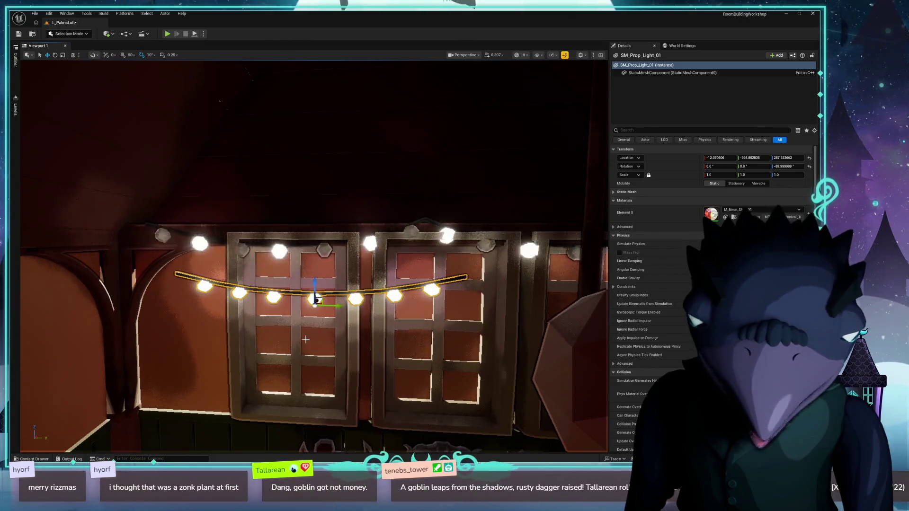
pyautogui.hotkey('ctrl', 'b')
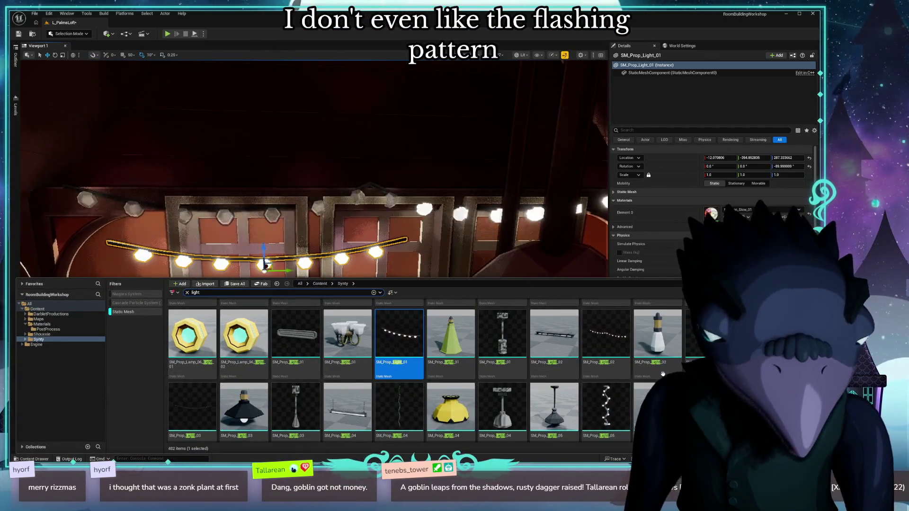
pyautogui.scroll(-1, 665, 322)
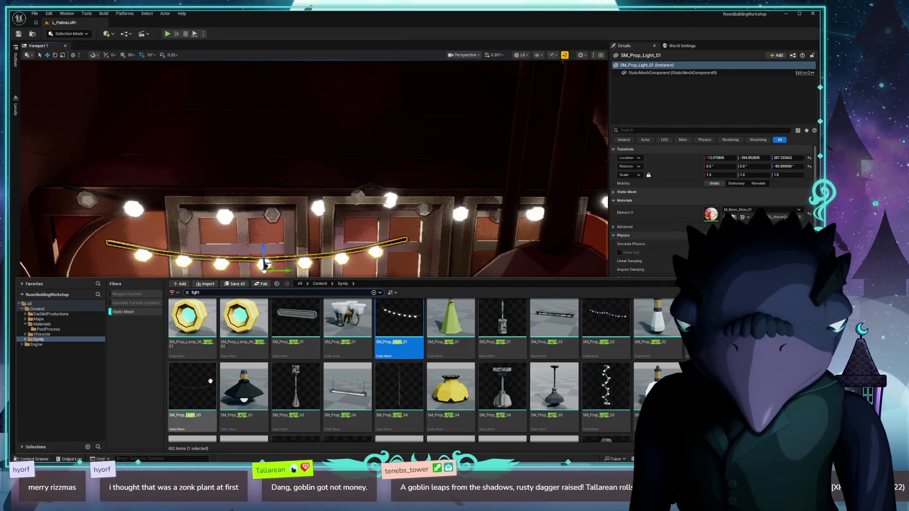
# Delete the diagonal SM_Prop_Light_03 string and select the vertical string light.
pyautogui.moveTo(210, 381); pyautogui.dragTo(332, 359)
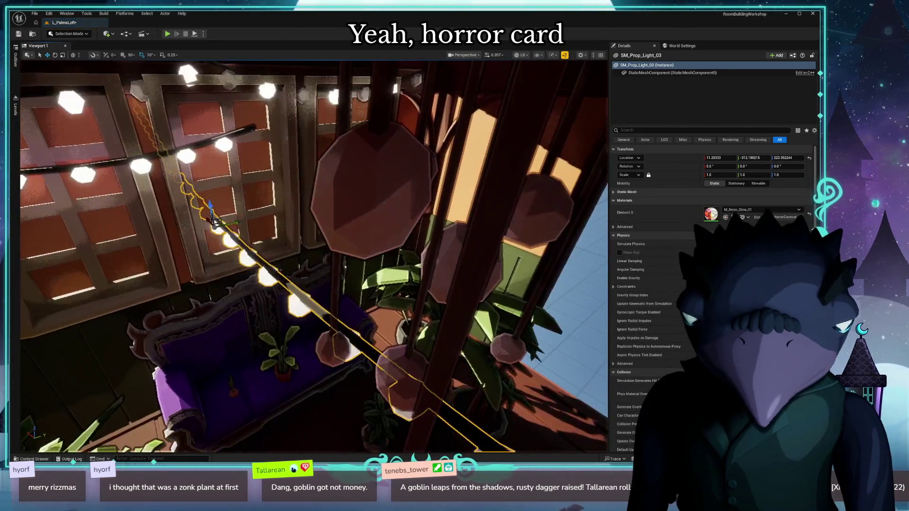
pyautogui.press('Delete')
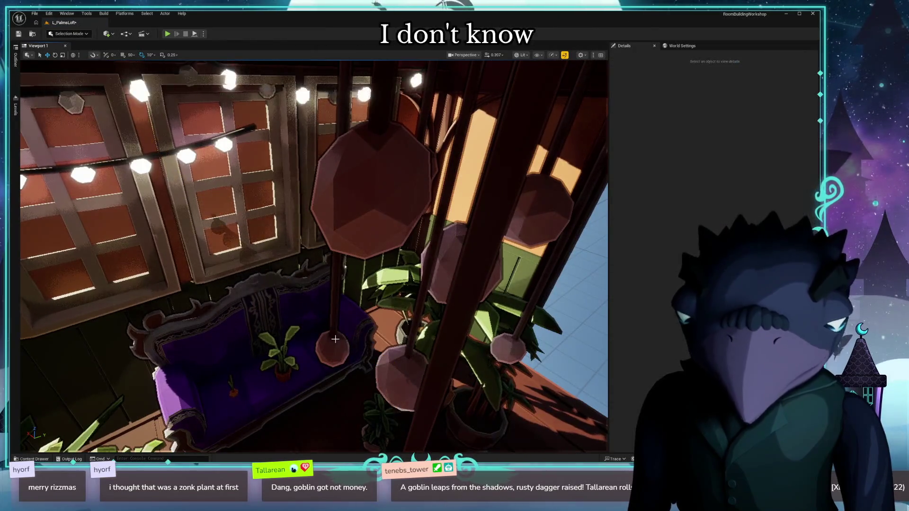
pyautogui.hotkey('ctrl', 'space')
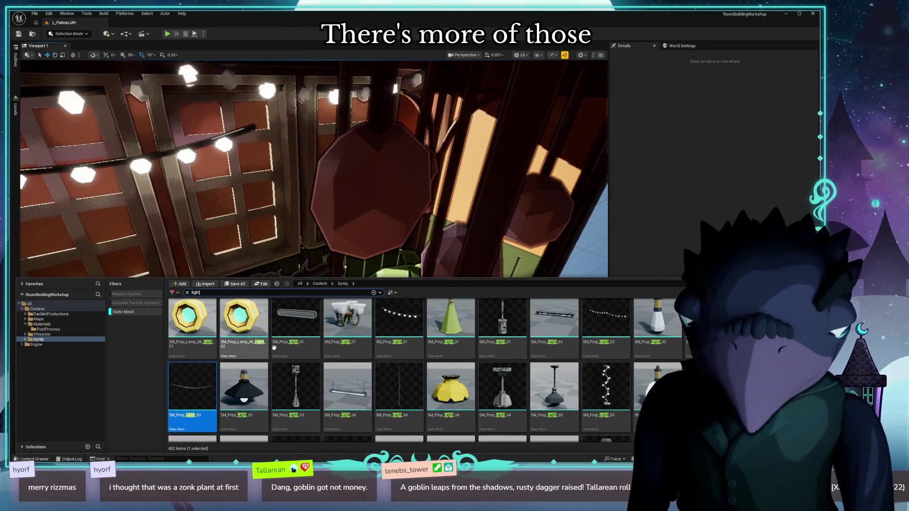
pyautogui.hotkey('ctrl', 'space')
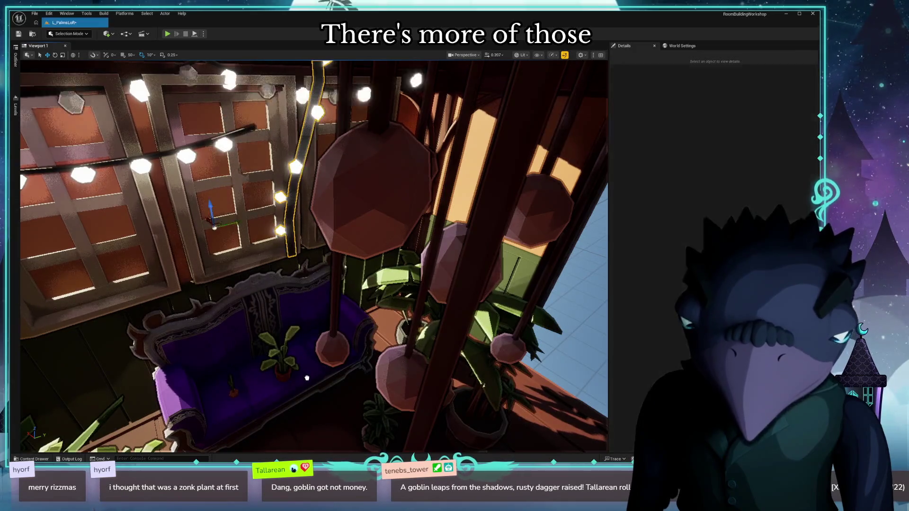
pyautogui.click(255, 194)
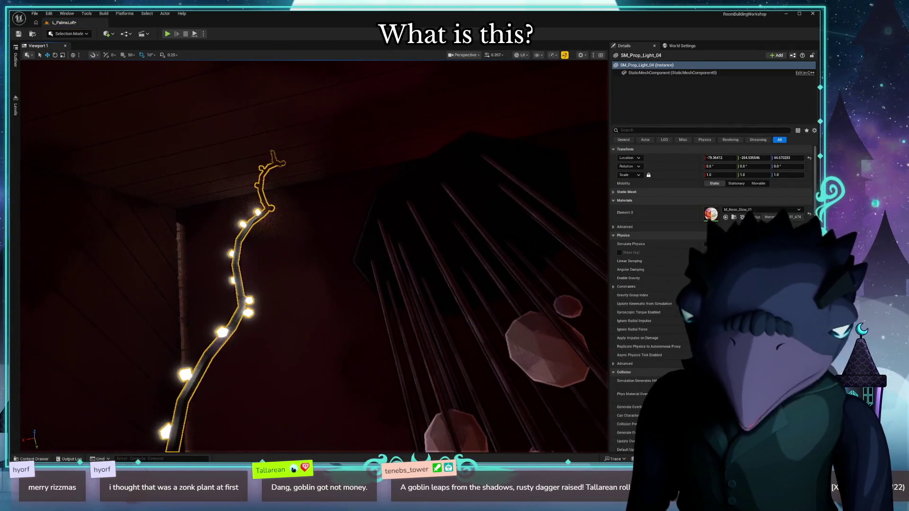
pyautogui.hotkey('ctrl', 'space')
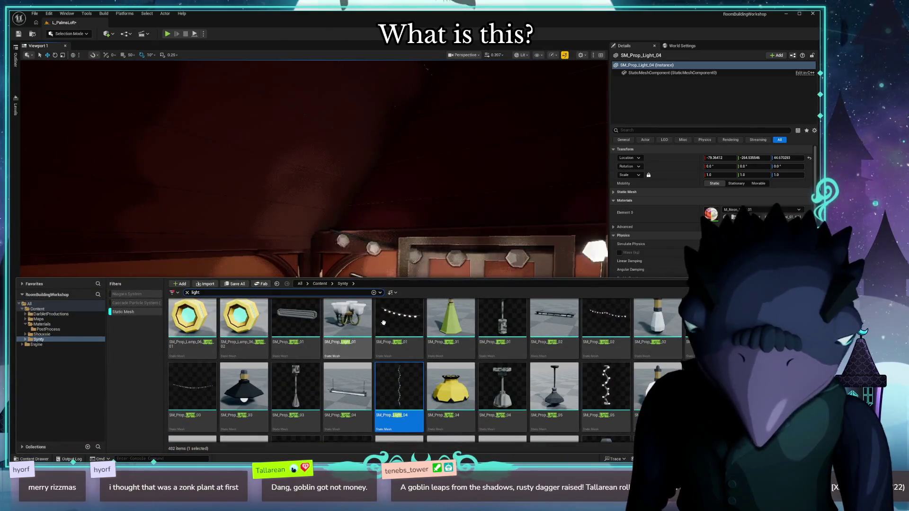
# Inspect SM_Prop_Light_05 and scroll through the remaining 'light' assets.
pyautogui.click(606, 386)
pyautogui.scroll(-3, 629, 352)
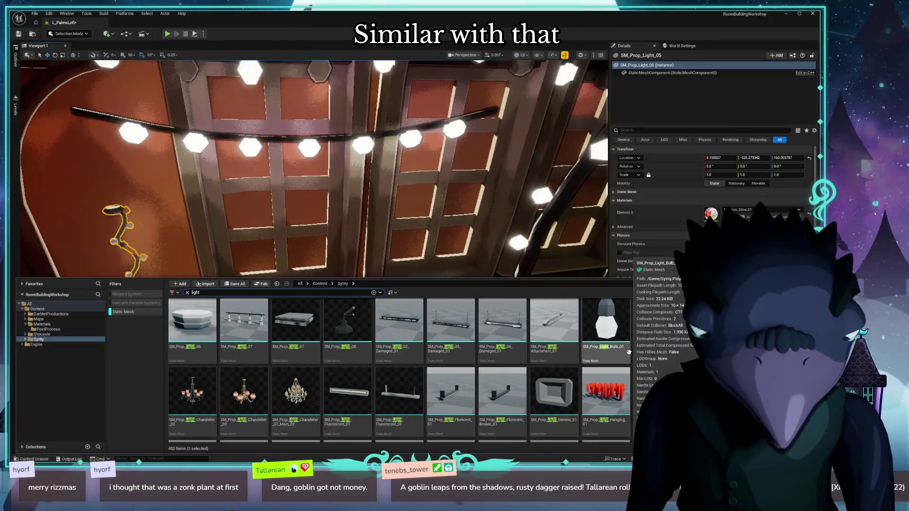
pyautogui.scroll(-2, 659, 346)
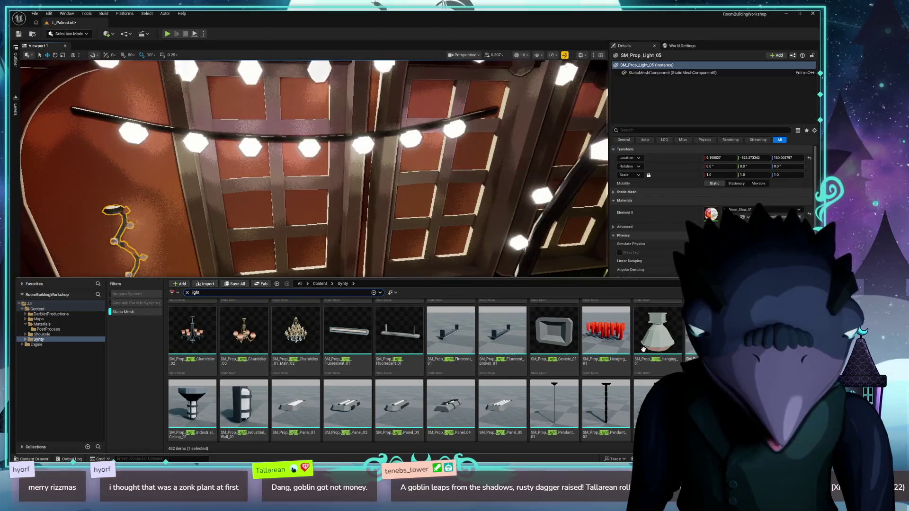
pyautogui.scroll(-10, 642, 349)
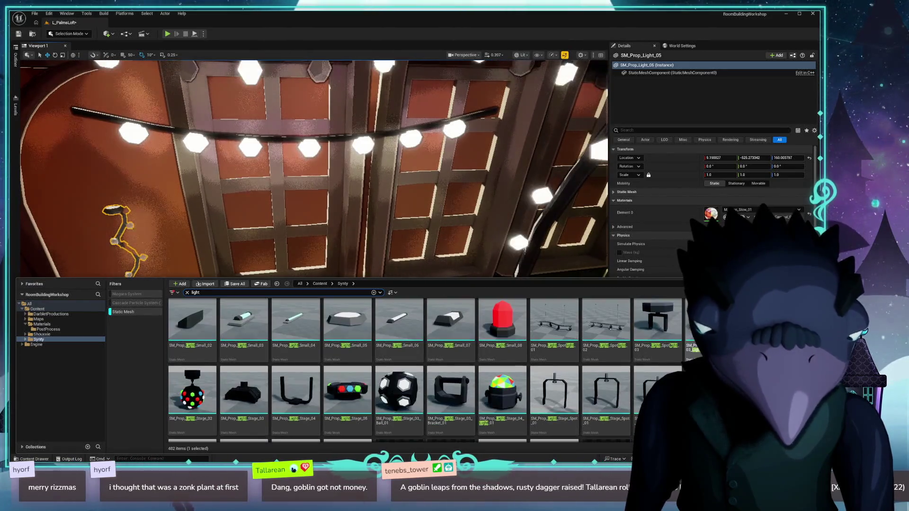
pyautogui.scroll(-5, 667, 360)
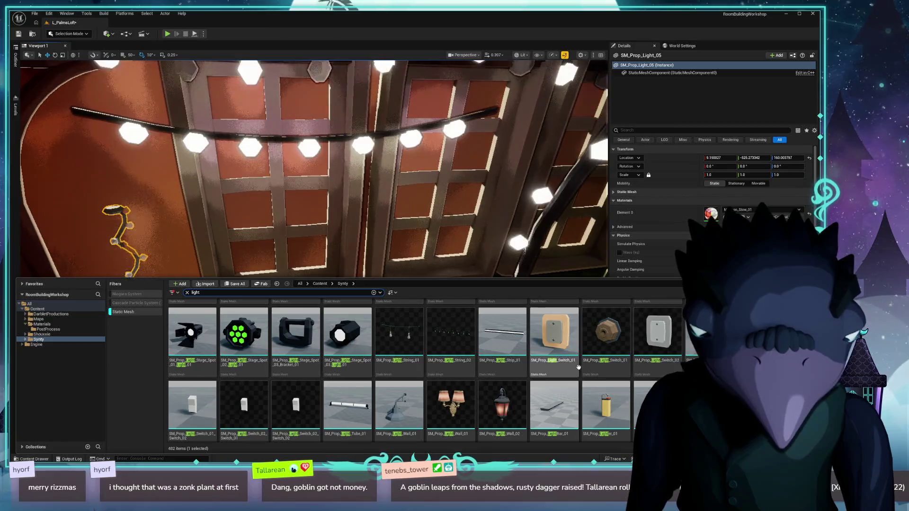
pyautogui.scroll(-5, 579, 368)
pyautogui.scroll(-3, 695, 356)
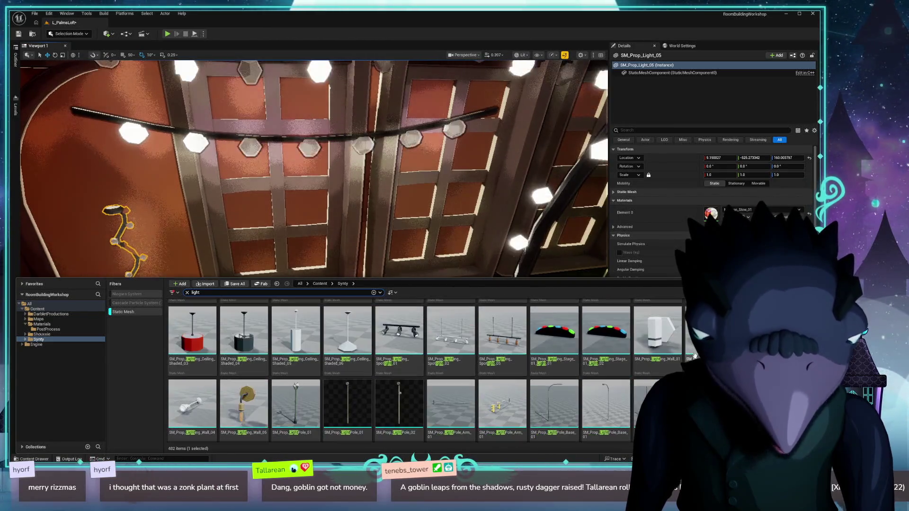
pyautogui.scroll(-8, 402, 370)
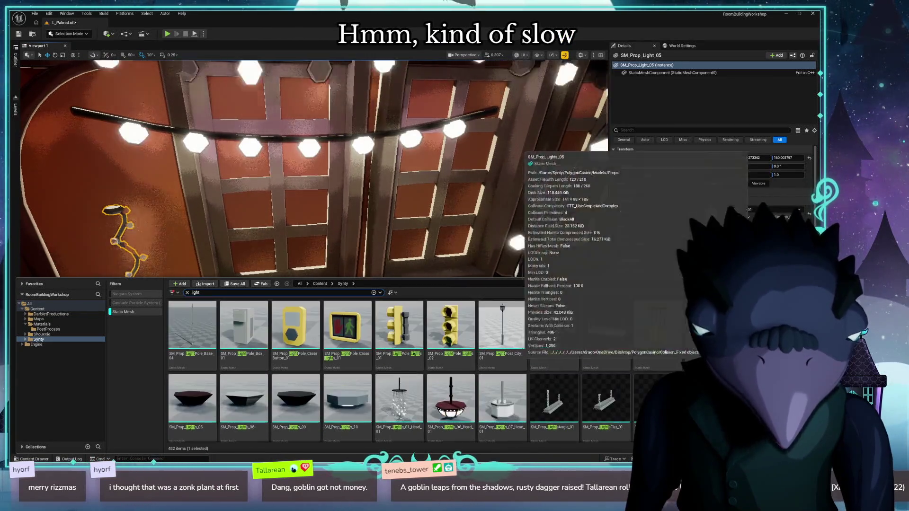
pyautogui.scroll(-8, 402, 369)
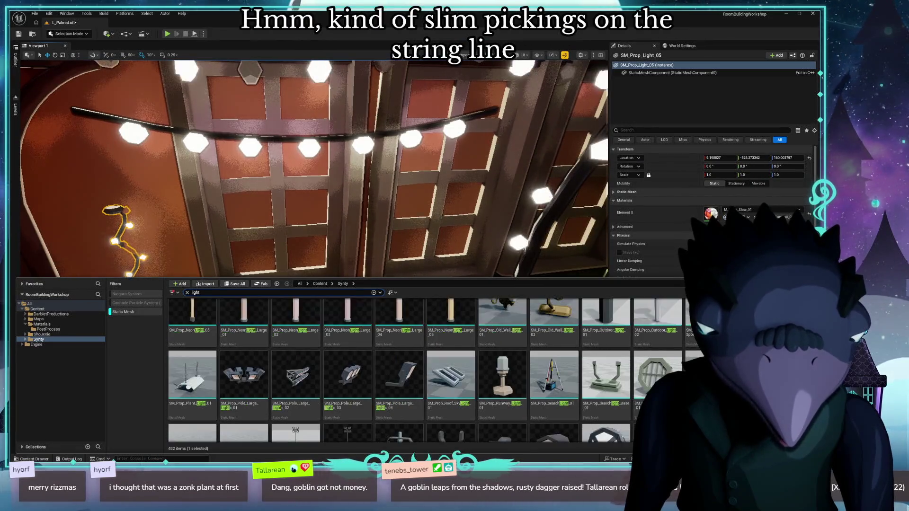
pyautogui.scroll(-3, 402, 369)
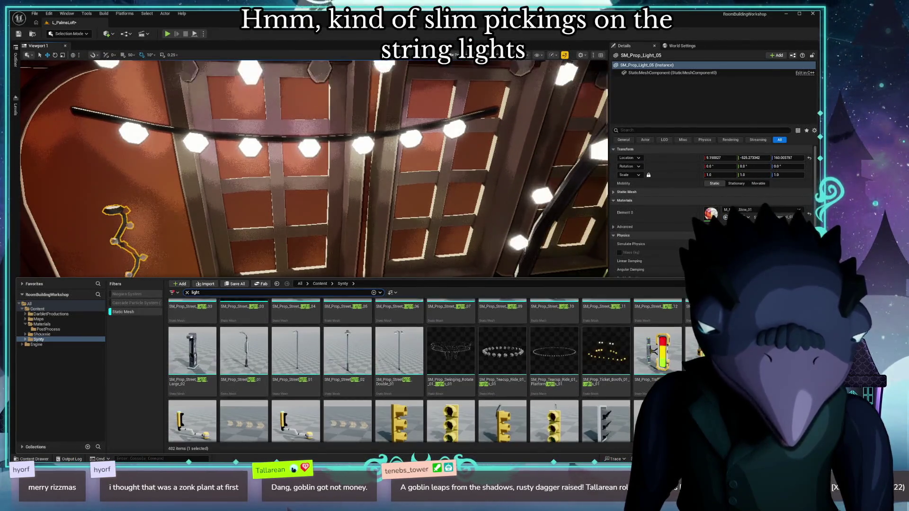
pyautogui.scroll(-10, 403, 369)
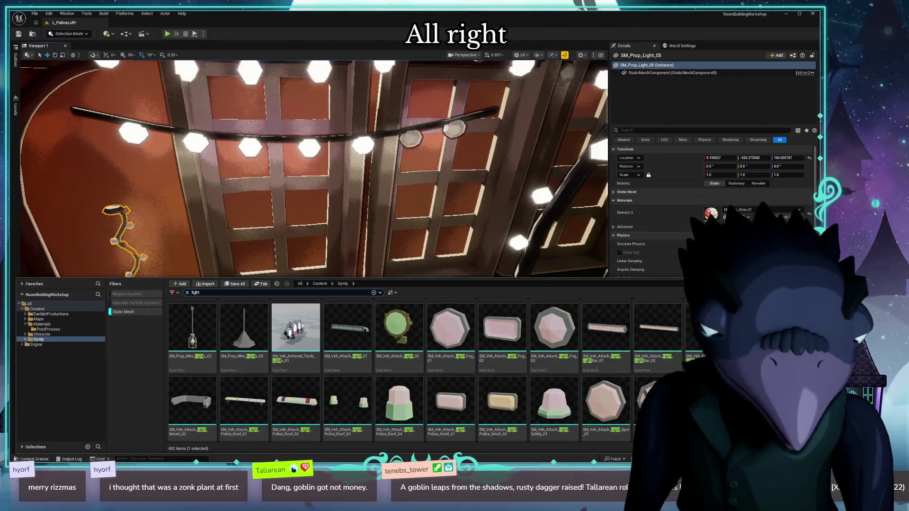
pyautogui.scroll(-5, 402, 369)
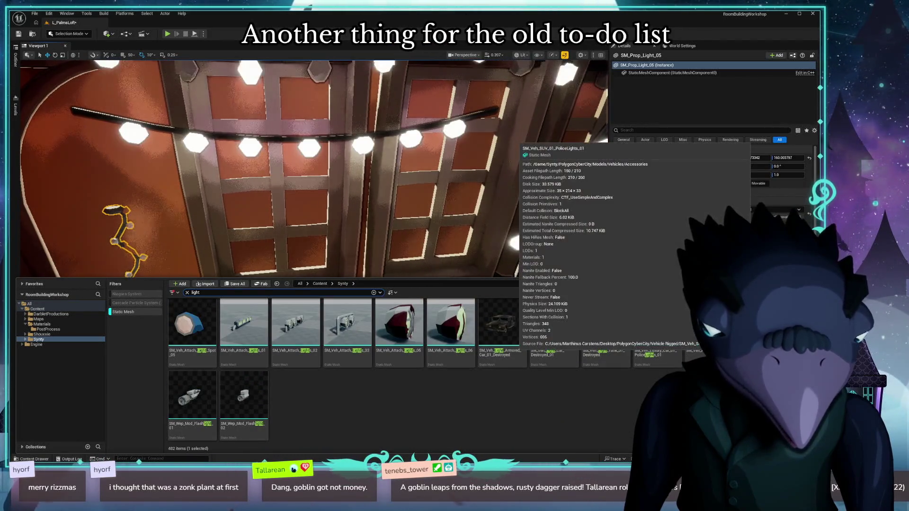
# Hide the asset library and fly the view to another corner of the loft.
pyautogui.hotkey('ctrl', 'space')
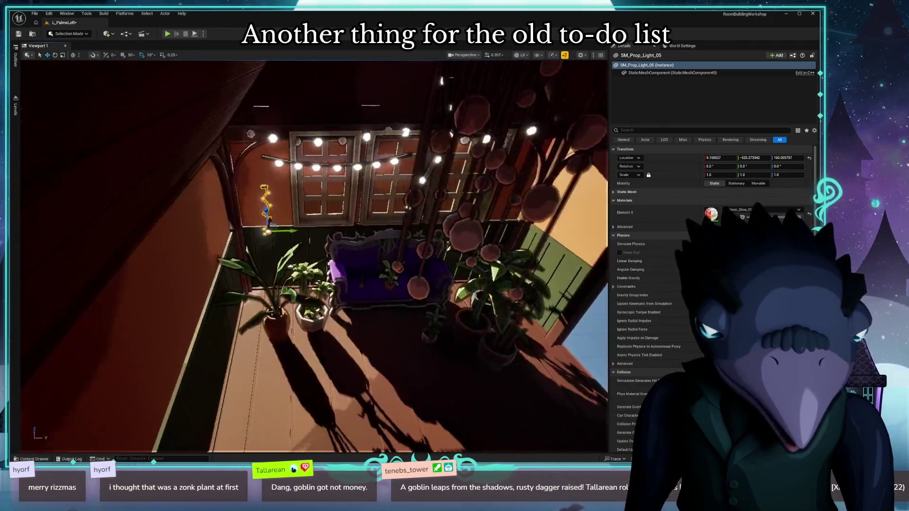
pyautogui.scroll(3, 314, 255)
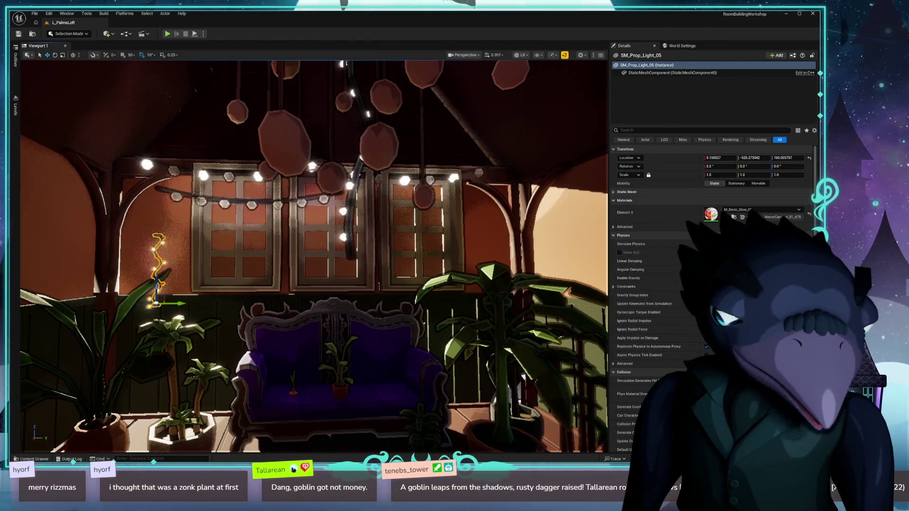
pyautogui.moveTo(297, 308)
pyautogui.mouseDown()
pyautogui.moveTo(303, 331)
pyautogui.moveTo(284, 321)
pyautogui.moveTo(289, 284)
pyautogui.moveTo(308, 321)
pyautogui.moveTo(236, 303)
pyautogui.moveTo(236, 265)
pyautogui.moveTo(284, 331)
pyautogui.moveTo(293, 396)
pyautogui.mouseUp()
pyautogui.hotkey('ctrl', 'space')
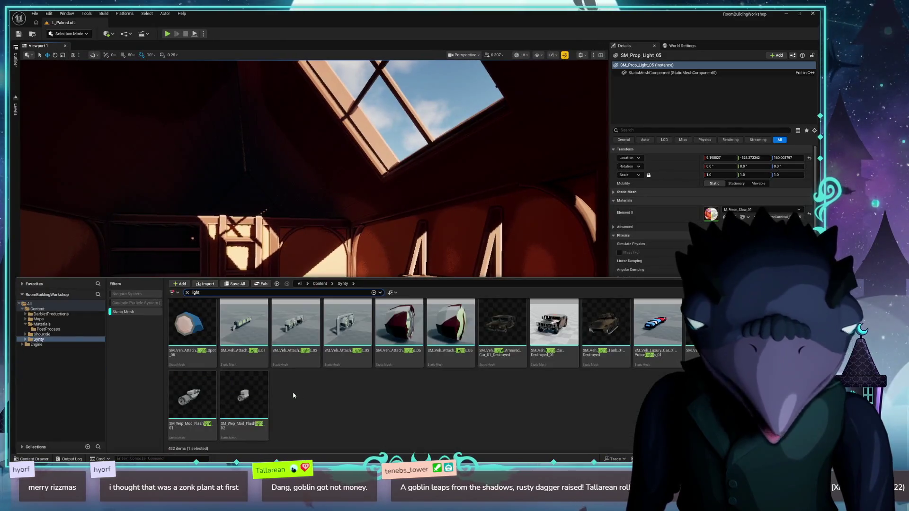
# Open the DarbletProductions palm_hook folder and clear the 'light' search filter.
pyautogui.click(42, 319)
pyautogui.click(54, 315)
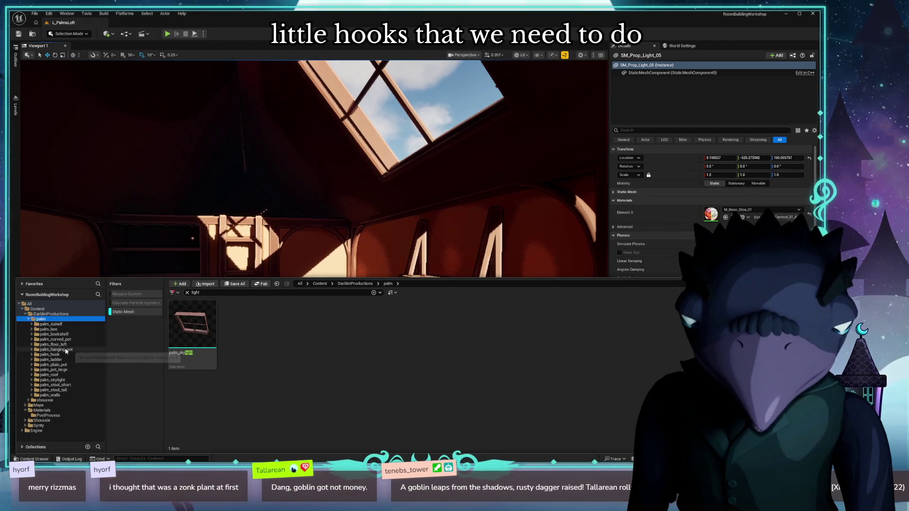
pyautogui.click(56, 355)
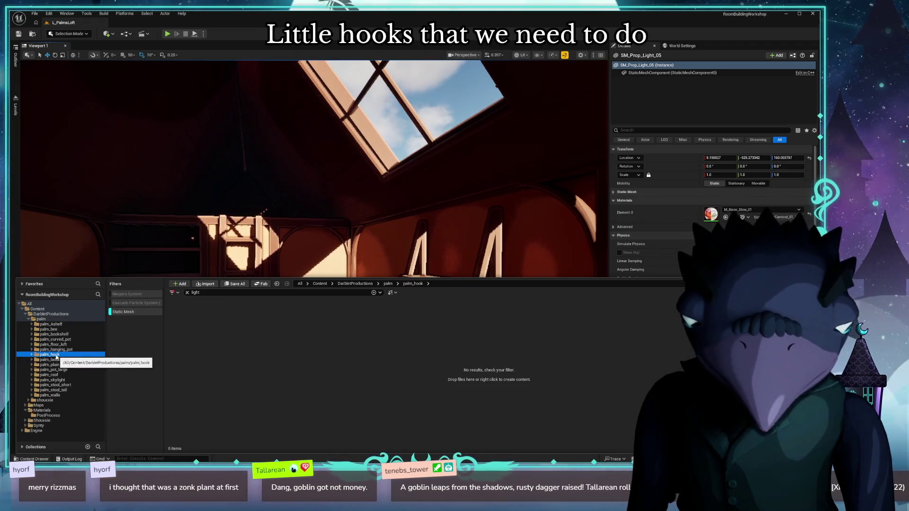
pyautogui.click(186, 292)
pyautogui.hotkey('ctrl', 'a')
pyautogui.press('BackSpace')
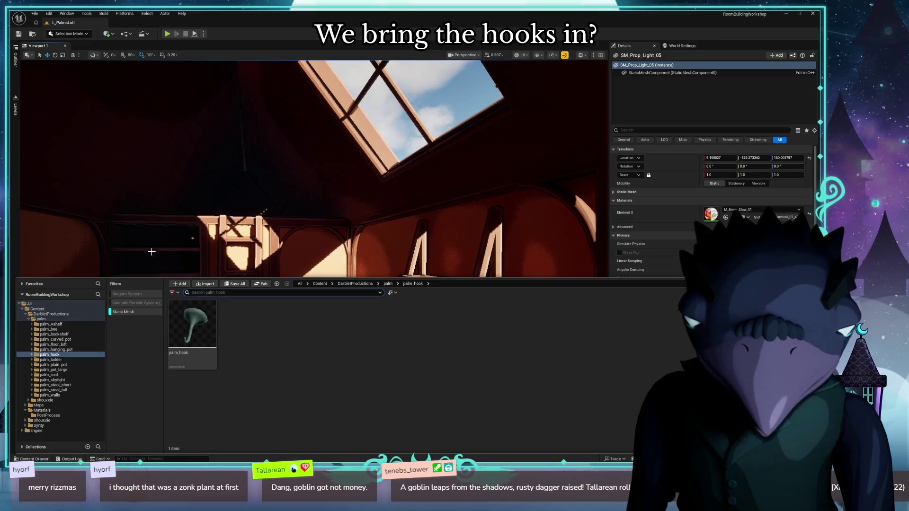
# Place palm_hook in the loft and move it along X up under the sloped ceiling.
pyautogui.moveTo(215, 313); pyautogui.dragTo(534, 216)
pyautogui.press('f')
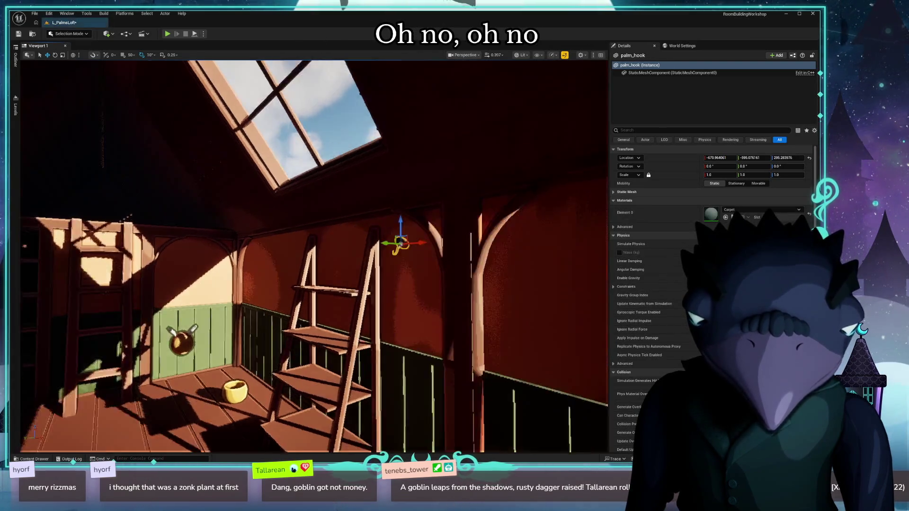
pyautogui.moveTo(338, 281)
pyautogui.mouseDown()
pyautogui.moveTo(416, 257)
pyautogui.moveTo(452, 181)
pyautogui.moveTo(449, 189)
pyautogui.mouseUp()
pyautogui.moveTo(511, 220); pyautogui.dragTo(511, 220)
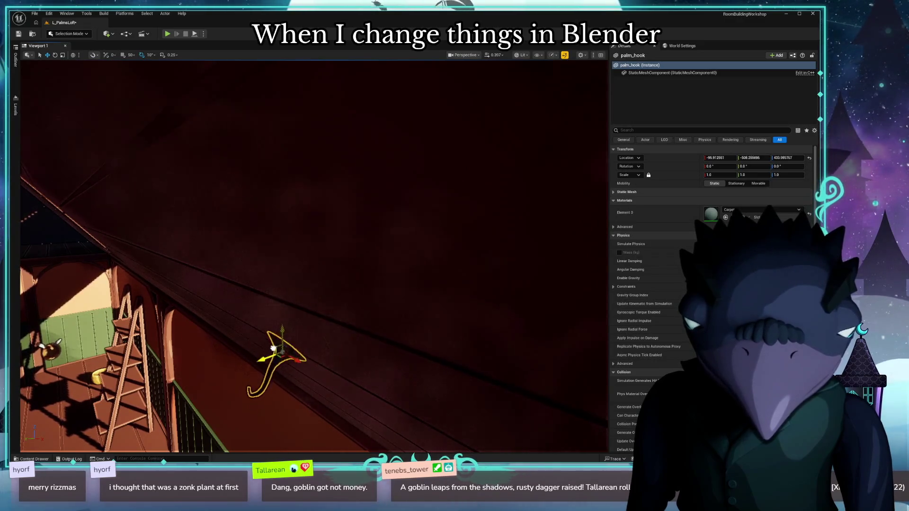
pyautogui.moveTo(275, 351); pyautogui.dragTo(275, 351)
pyautogui.moveTo(511, 261)
pyautogui.mouseDown()
pyautogui.moveTo(109, 259)
pyautogui.moveTo(480, 260)
pyautogui.mouseUp()
pyautogui.moveTo(221, 300); pyautogui.dragTo(222, 300)
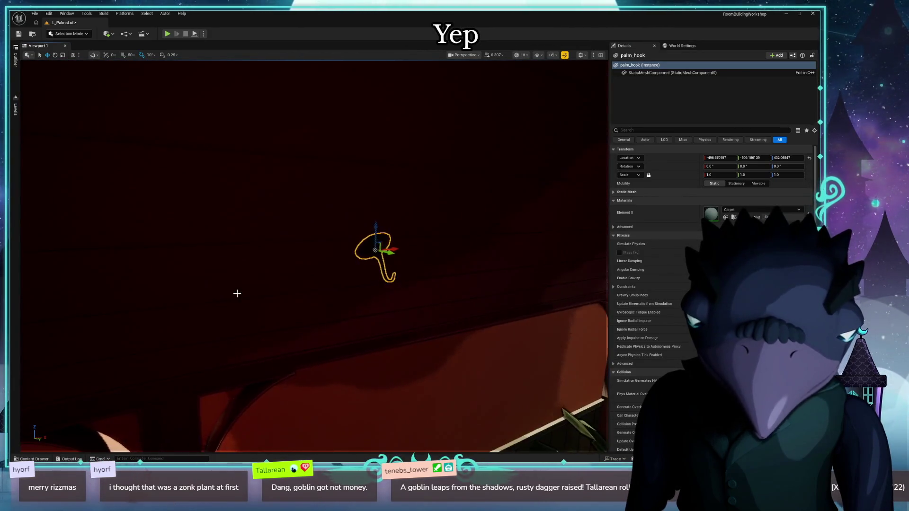
pyautogui.hotkey('ctrl', 'b')
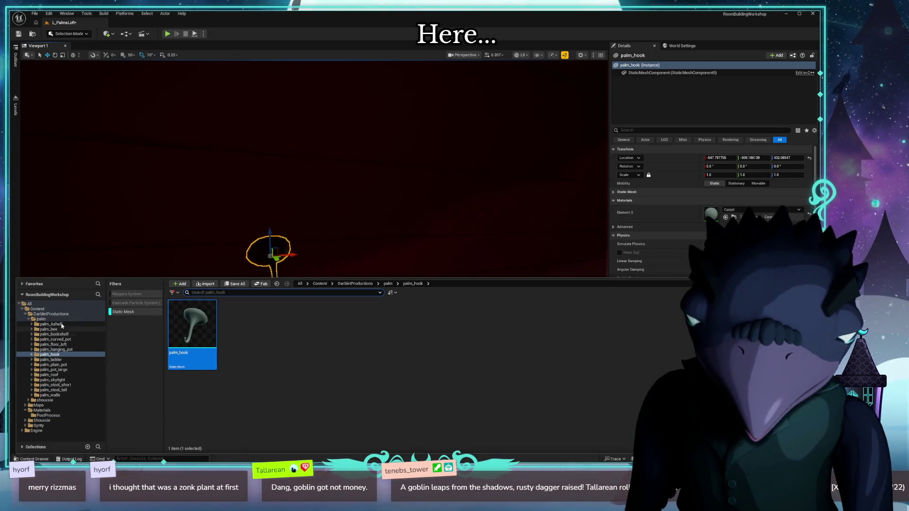
# Show the palm folder's 13 meshes and hang palm_hanging_pot beneath the hook.
pyautogui.click(63, 370)
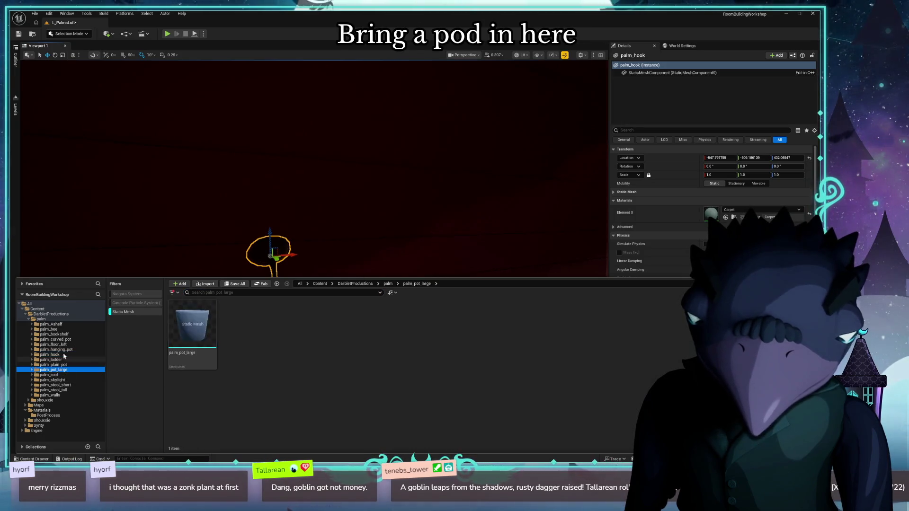
pyautogui.click(54, 320)
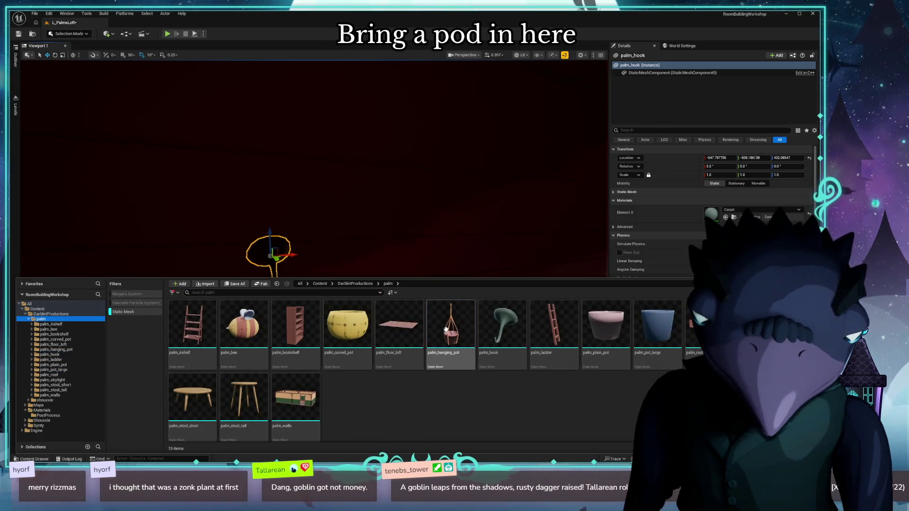
pyautogui.moveTo(444, 329); pyautogui.dragTo(237, 282)
pyautogui.moveTo(300, 380)
pyautogui.mouseDown()
pyautogui.moveTo(296, 361)
pyautogui.moveTo(357, 378)
pyautogui.moveTo(375, 441)
pyautogui.moveTo(326, 411)
pyautogui.moveTo(341, 388)
pyautogui.mouseUp()
pyautogui.press('f')
pyautogui.moveTo(378, 438)
pyautogui.mouseDown()
pyautogui.moveTo(392, 431)
pyautogui.moveTo(316, 409)
pyautogui.moveTo(329, 430)
pyautogui.moveTo(353, 439)
pyautogui.mouseUp()
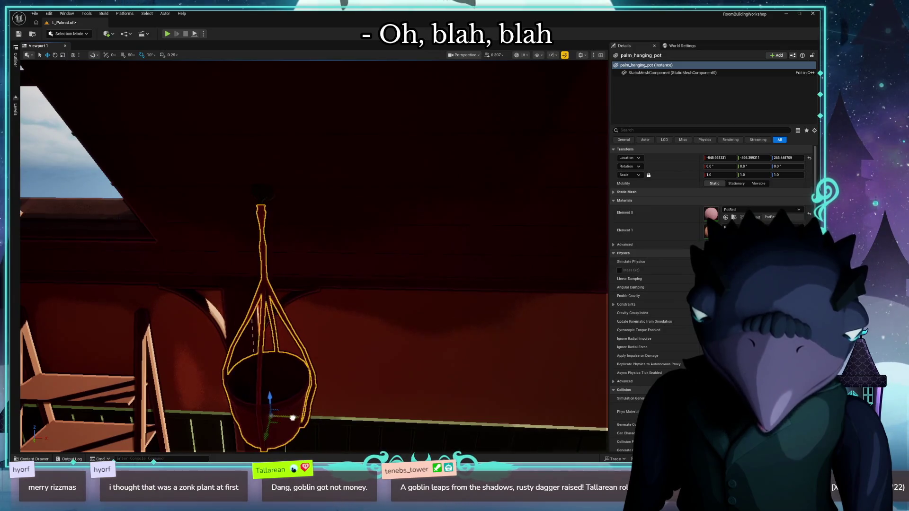
pyautogui.moveTo(290, 417)
pyautogui.mouseDown()
pyautogui.moveTo(331, 404)
pyautogui.moveTo(294, 398)
pyautogui.moveTo(317, 383)
pyautogui.moveTo(301, 352)
pyautogui.moveTo(284, 431)
pyautogui.moveTo(330, 381)
pyautogui.moveTo(321, 374)
pyautogui.mouseUp()
pyautogui.click(316, 383)
pyautogui.hotkey('ctrl', 'space')
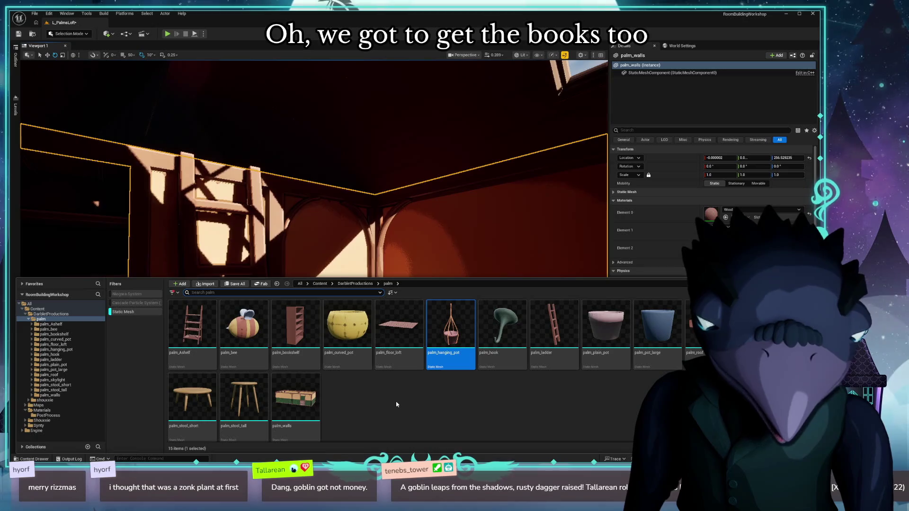
# Place palm_plain_pot in the loft and lift it onto the shelf beside the ladder.
pyautogui.moveTo(331, 166); pyautogui.dragTo(388, 156)
pyautogui.hotkey('ctrl', 'space')
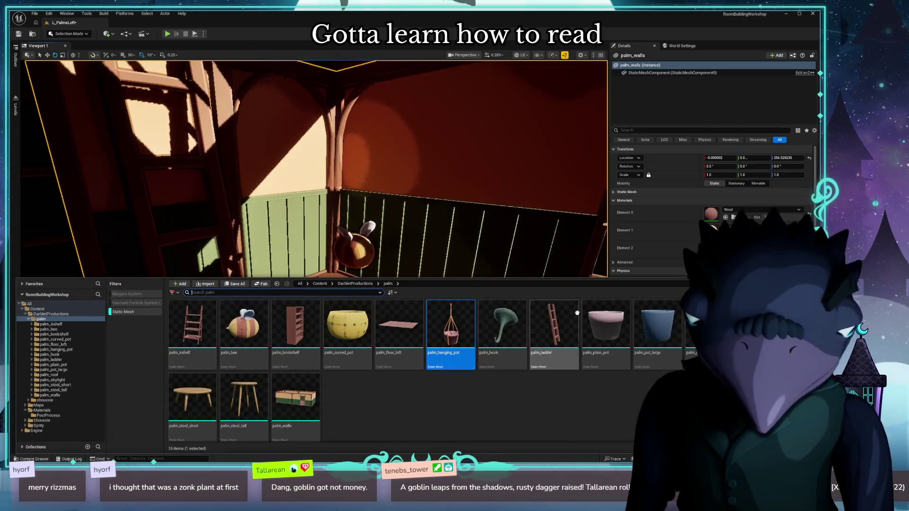
pyautogui.moveTo(597, 325); pyautogui.dragTo(560, 221)
pyautogui.moveTo(618, 286); pyautogui.dragTo(492, 340)
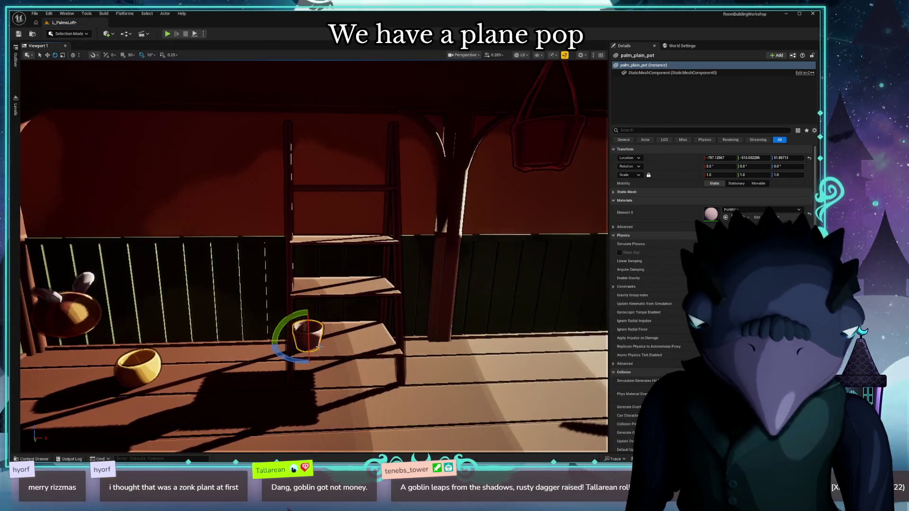
pyautogui.moveTo(312, 338)
pyautogui.mouseDown()
pyautogui.moveTo(305, 219)
pyautogui.moveTo(376, 216)
pyautogui.mouseUp()
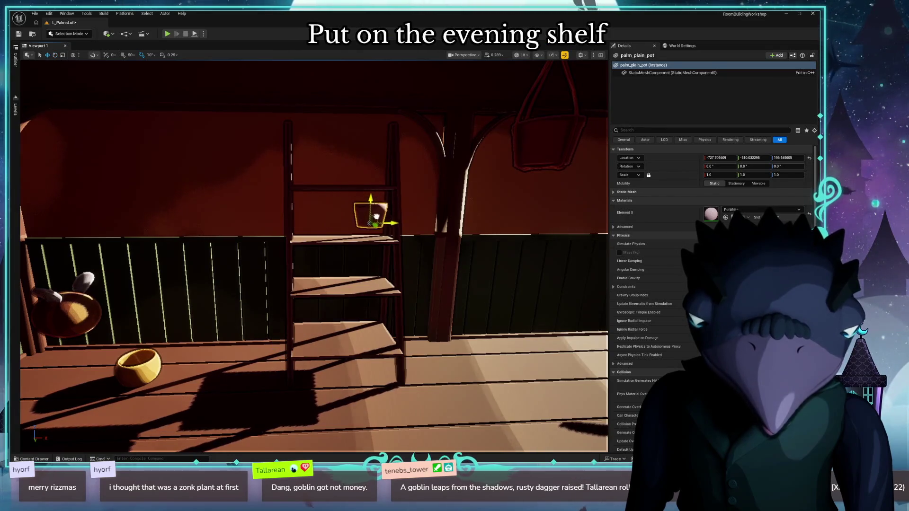
pyautogui.press('f')
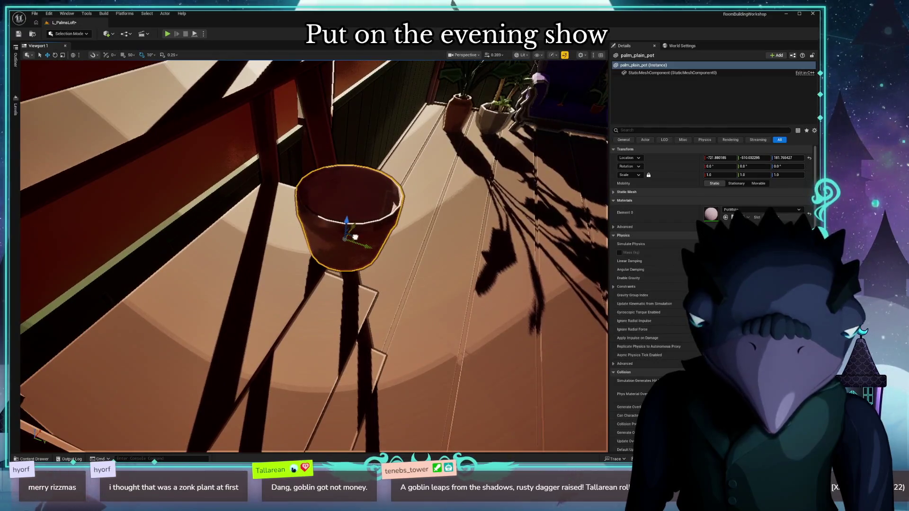
pyautogui.moveTo(355, 237); pyautogui.dragTo(284, 204)
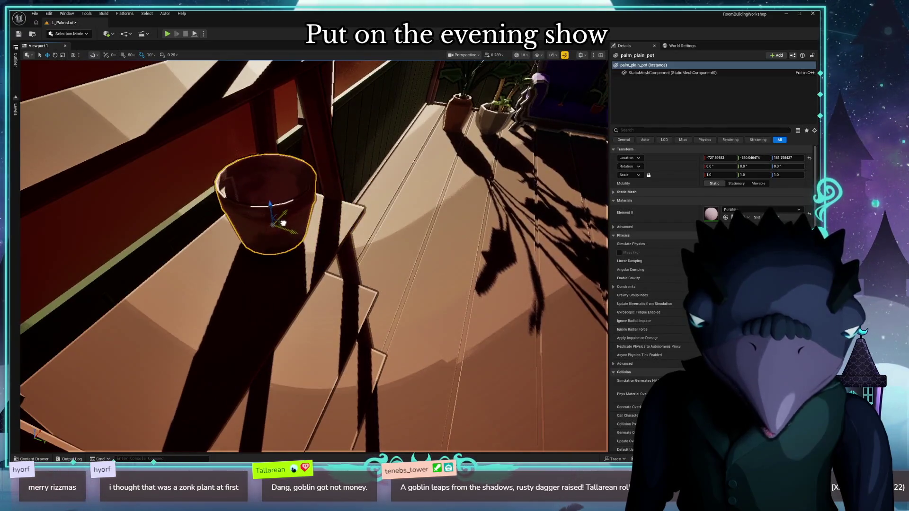
pyautogui.scroll(-5, 313, 256)
pyautogui.moveTo(316, 256); pyautogui.dragTo(316, 256)
pyautogui.hotkey('ctrl', 'space')
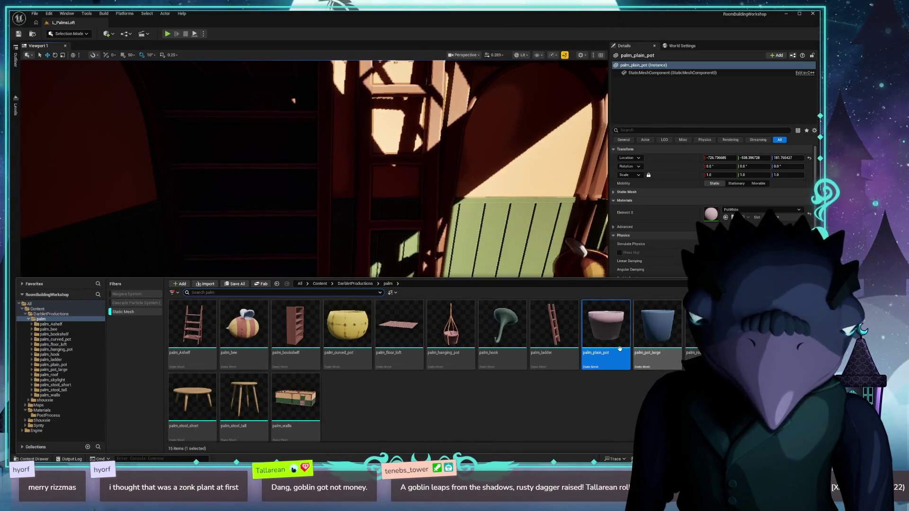
# Place palm_stool_tall on the dim left side of the loft and raise it.
pyautogui.moveTo(243, 397)
pyautogui.mouseDown()
pyautogui.moveTo(197, 205)
pyautogui.moveTo(352, 327)
pyautogui.mouseUp()
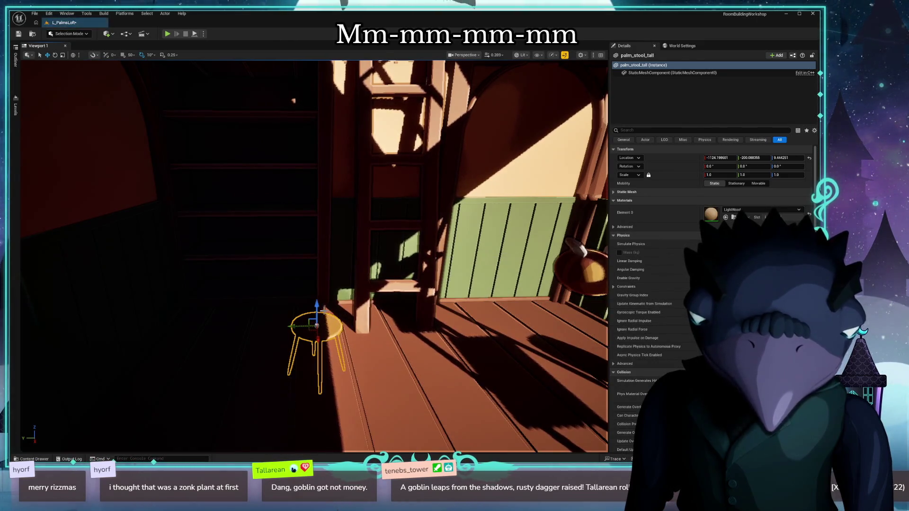
pyautogui.moveTo(316, 300)
pyautogui.mouseDown()
pyautogui.moveTo(308, 225)
pyautogui.moveTo(305, 279)
pyautogui.moveTo(303, 256)
pyautogui.mouseUp()
pyautogui.moveTo(313, 138)
pyautogui.mouseDown()
pyautogui.moveTo(314, 98)
pyautogui.moveTo(308, 142)
pyautogui.mouseUp()
pyautogui.hotkey('ctrl', 'space')
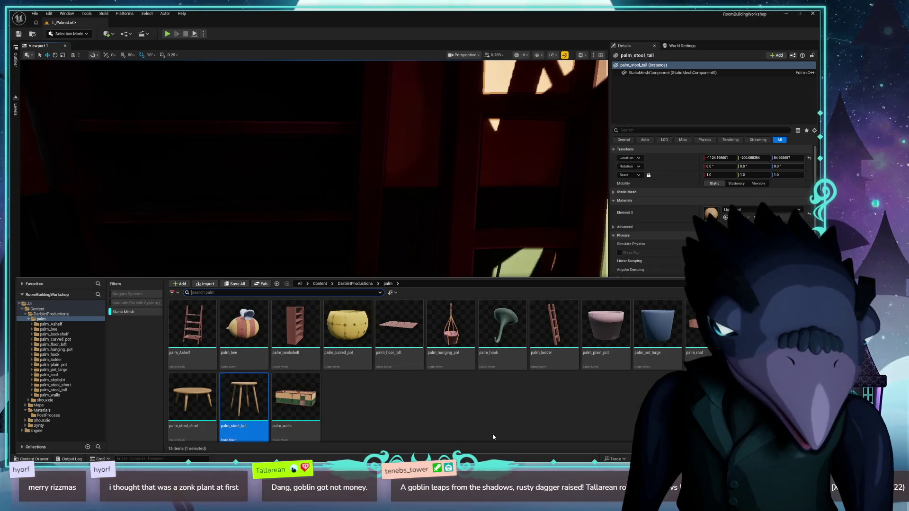
pyautogui.moveTo(331, 189); pyautogui.dragTo(353, 168)
pyautogui.moveTo(428, 211)
pyautogui.mouseDown()
pyautogui.moveTo(416, 208)
pyautogui.moveTo(428, 211)
pyautogui.mouseUp()
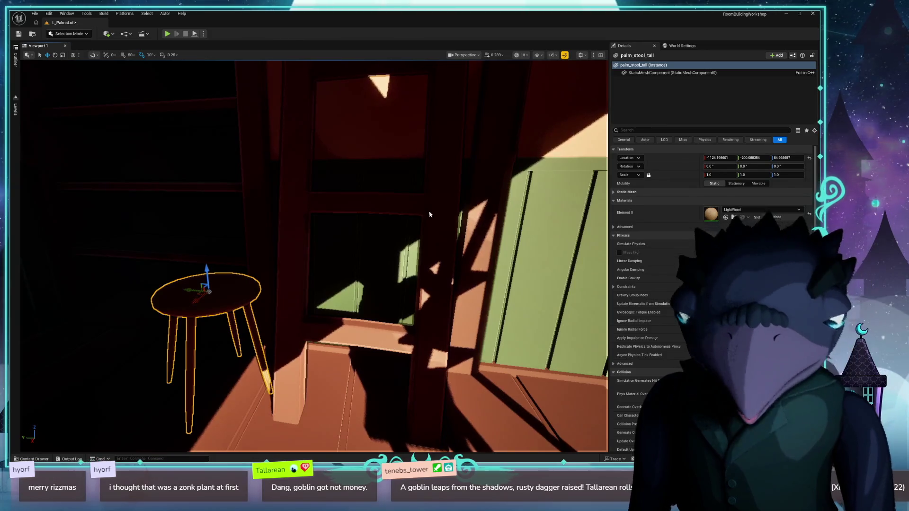
# Place palm_pot_large in the left corner near the tall stool.
pyautogui.hotkey('alt', 'Tab')
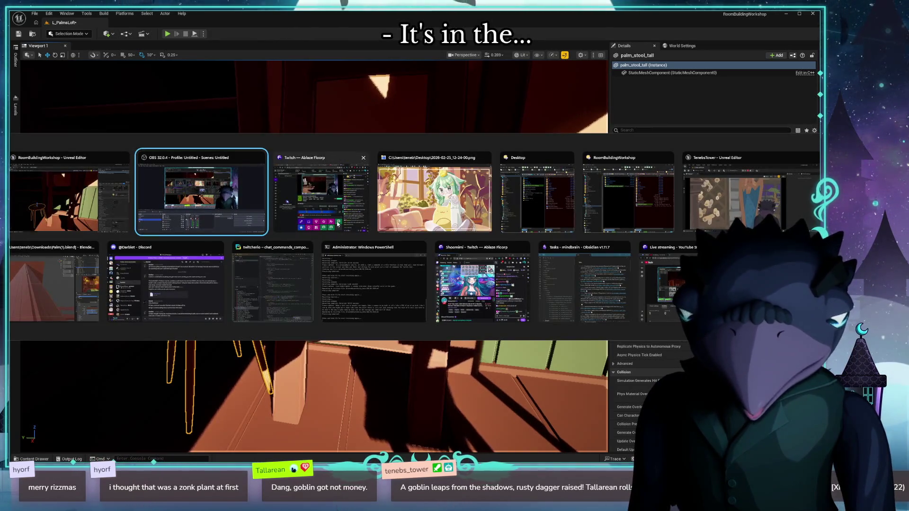
pyautogui.press('Escape')
pyautogui.moveTo(368, 228); pyautogui.dragTo(351, 218)
pyautogui.hotkey('ctrl', 'space')
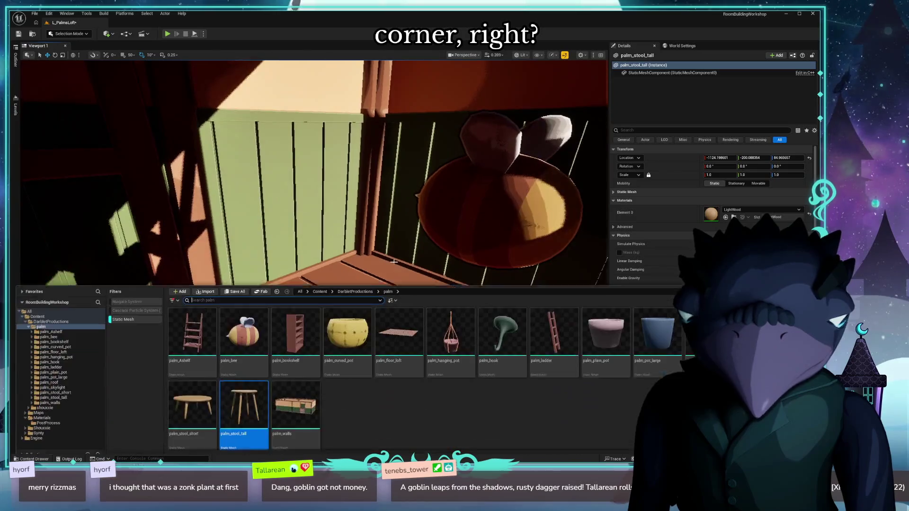
pyautogui.moveTo(655, 337)
pyautogui.mouseDown()
pyautogui.moveTo(376, 282)
pyautogui.moveTo(376, 254)
pyautogui.moveTo(361, 302)
pyautogui.moveTo(434, 309)
pyautogui.mouseUp()
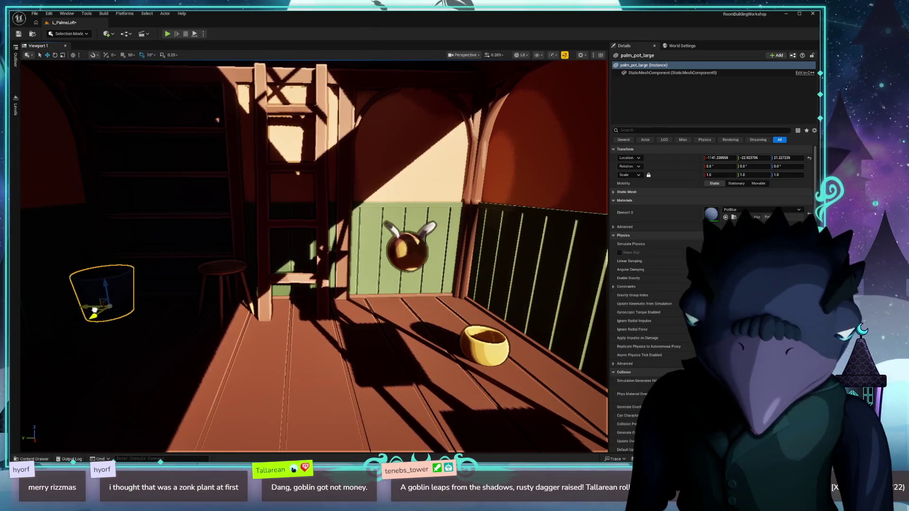
pyautogui.moveTo(97, 319); pyautogui.dragTo(86, 326)
pyautogui.moveTo(267, 348)
pyautogui.mouseDown()
pyautogui.moveTo(251, 351)
pyautogui.moveTo(268, 349)
pyautogui.mouseUp()
pyautogui.hotkey('ctrl', 'space')
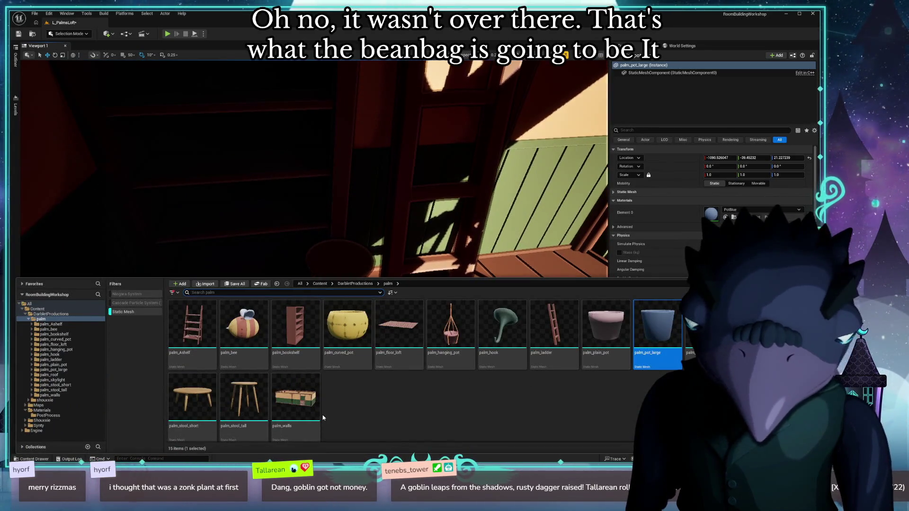
# Place palm_stool_short on the floor beside the bookshelf, raised to about Z 36.
pyautogui.moveTo(201, 415)
pyautogui.mouseDown()
pyautogui.moveTo(332, 293)
pyautogui.moveTo(525, 280)
pyautogui.mouseUp()
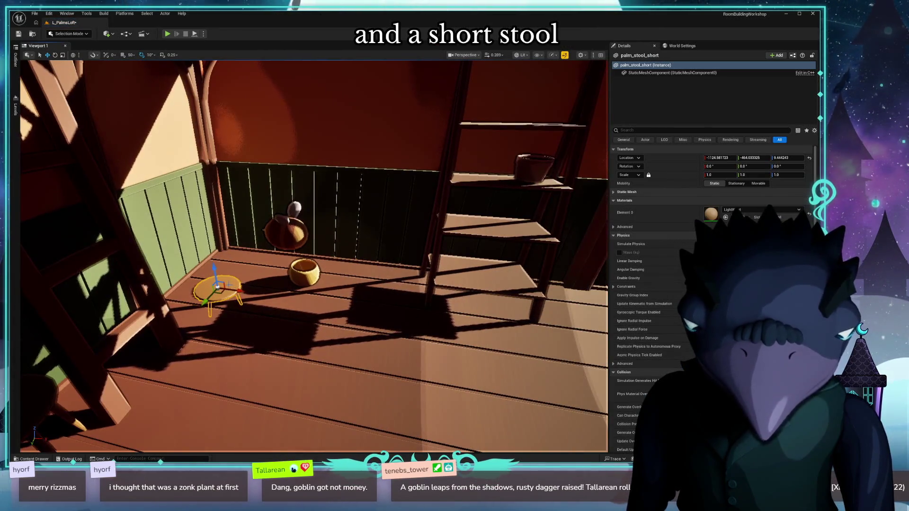
pyautogui.moveTo(222, 293)
pyautogui.mouseDown()
pyautogui.moveTo(399, 265)
pyautogui.moveTo(386, 274)
pyautogui.mouseUp()
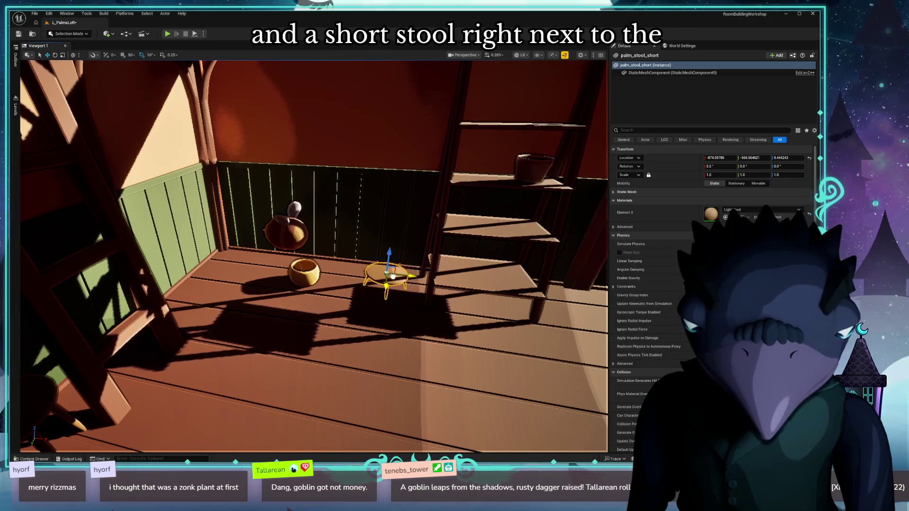
pyautogui.press('f')
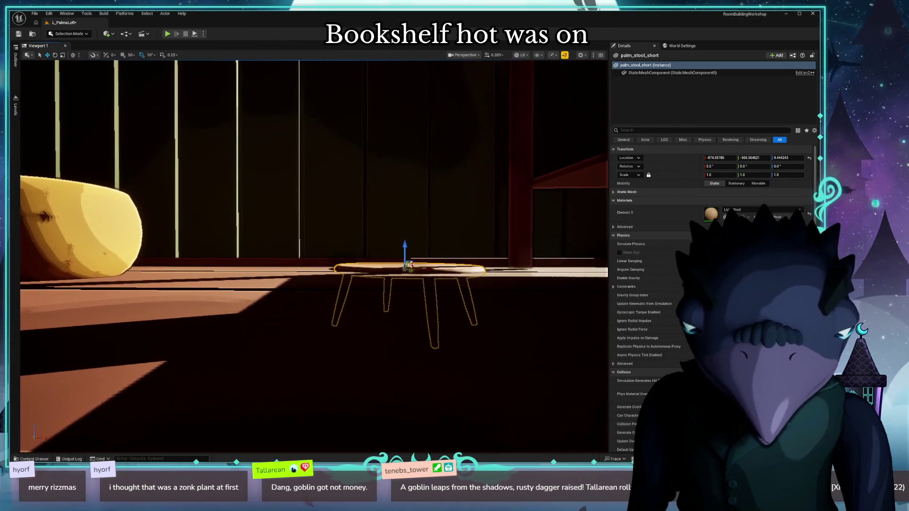
pyautogui.moveTo(403, 252); pyautogui.dragTo(402, 197)
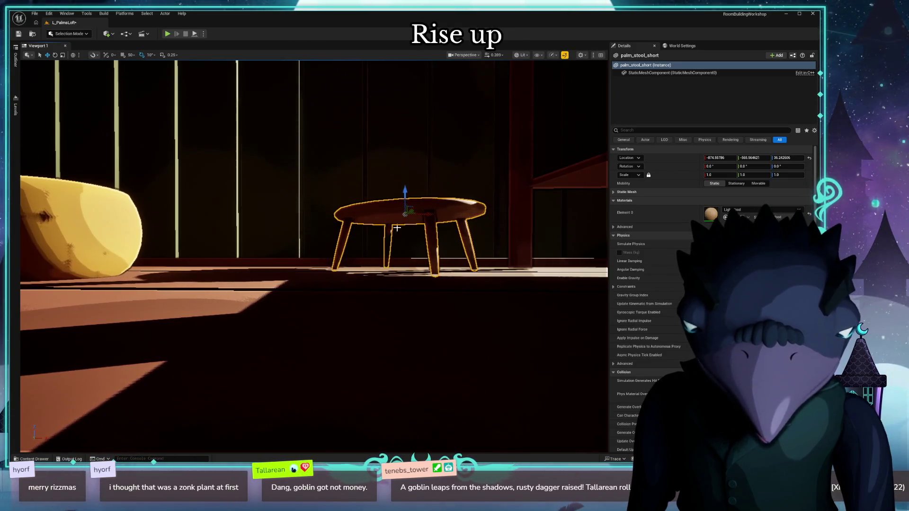
pyautogui.moveTo(330, 271)
pyautogui.mouseDown()
pyautogui.moveTo(328, 305)
pyautogui.moveTo(341, 312)
pyautogui.mouseUp()
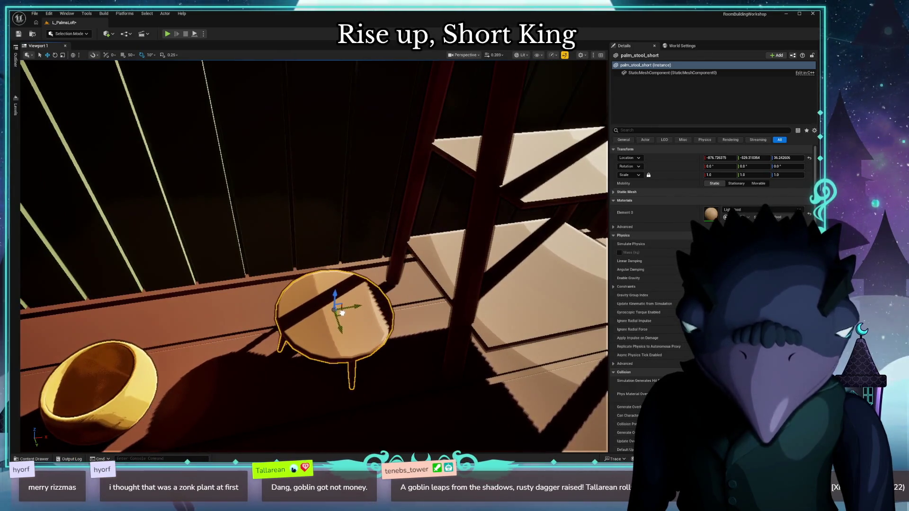
pyautogui.click(159, 277)
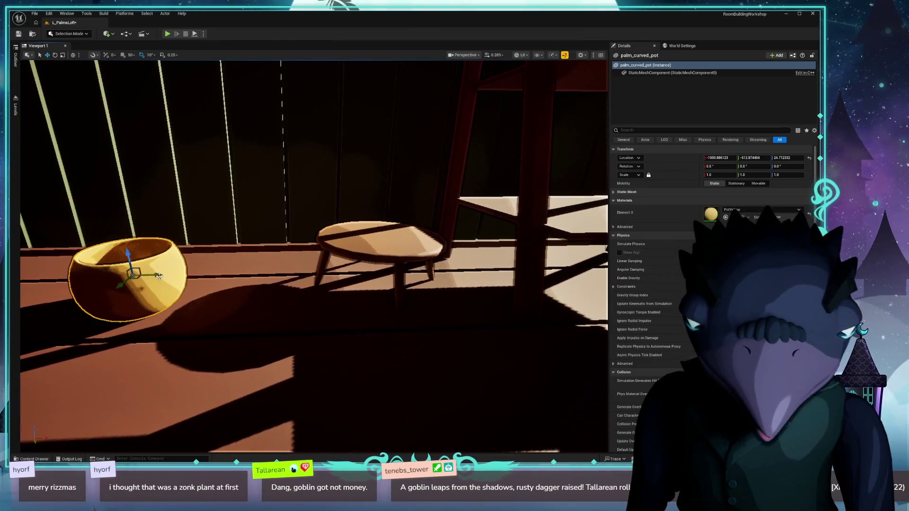
# Move the yellow palm_curved_pot onto the short stool's seat at about Z 54.4.
pyautogui.moveTo(139, 268)
pyautogui.mouseDown()
pyautogui.moveTo(305, 162)
pyautogui.moveTo(411, 201)
pyautogui.moveTo(304, 195)
pyautogui.moveTo(305, 208)
pyautogui.moveTo(303, 196)
pyautogui.moveTo(365, 162)
pyautogui.moveTo(399, 175)
pyautogui.mouseUp()
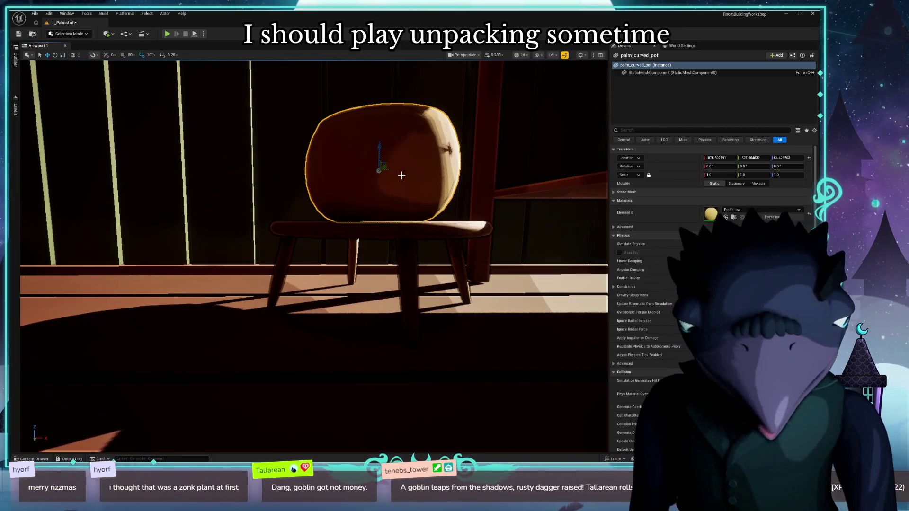
pyautogui.moveTo(402, 175)
pyautogui.mouseDown()
pyautogui.moveTo(403, 145)
pyautogui.moveTo(317, 250)
pyautogui.mouseUp()
pyautogui.hotkey('ctrl', 'space')
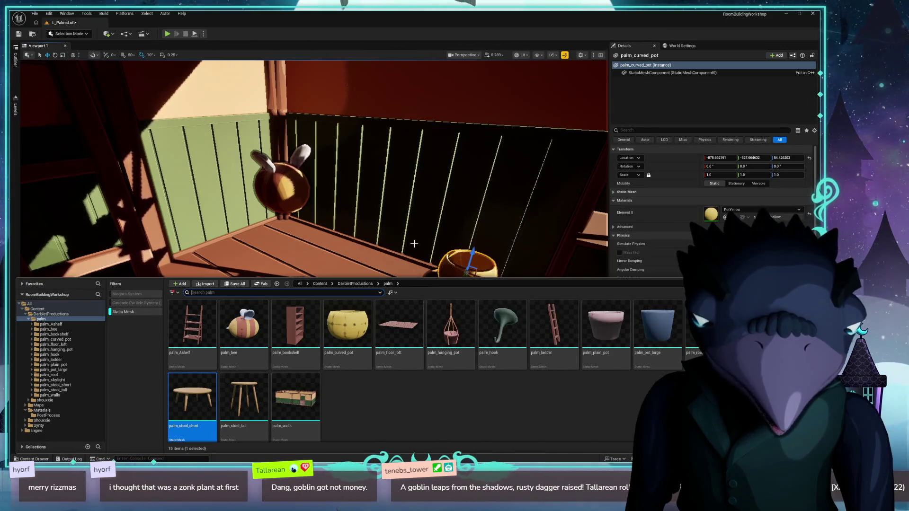
pyautogui.moveTo(411, 238)
pyautogui.mouseDown()
pyautogui.moveTo(378, 244)
pyautogui.moveTo(406, 241)
pyautogui.mouseUp()
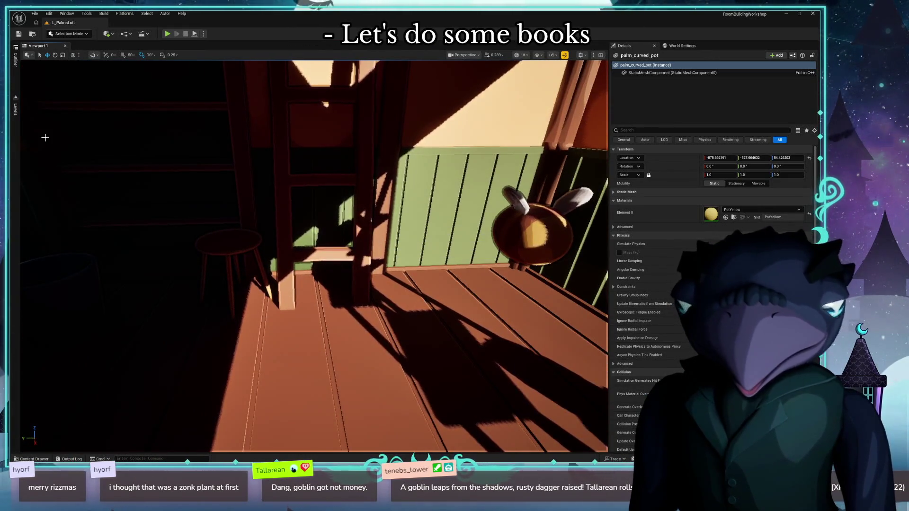
# In Blender, view the bookshelf and select Book.126 on its lowest shelf.
pyautogui.hotkey('alt', 'Tab')
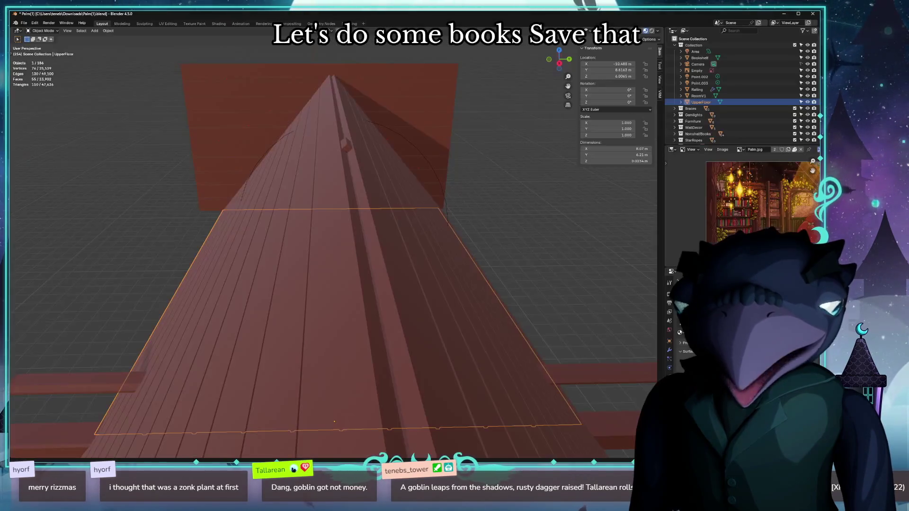
pyautogui.rightClick(387, 275)
pyautogui.moveTo(412, 245)
pyautogui.mouseDown()
pyautogui.moveTo(365, 150)
pyautogui.moveTo(418, 204)
pyautogui.moveTo(416, 229)
pyautogui.moveTo(385, 265)
pyautogui.moveTo(381, 430)
pyautogui.moveTo(237, 454)
pyautogui.mouseUp()
pyautogui.click(156, 396)
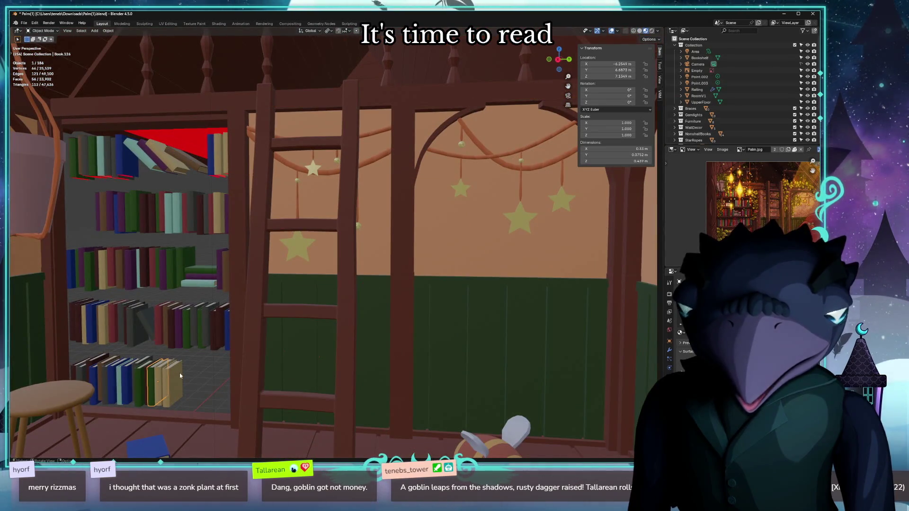
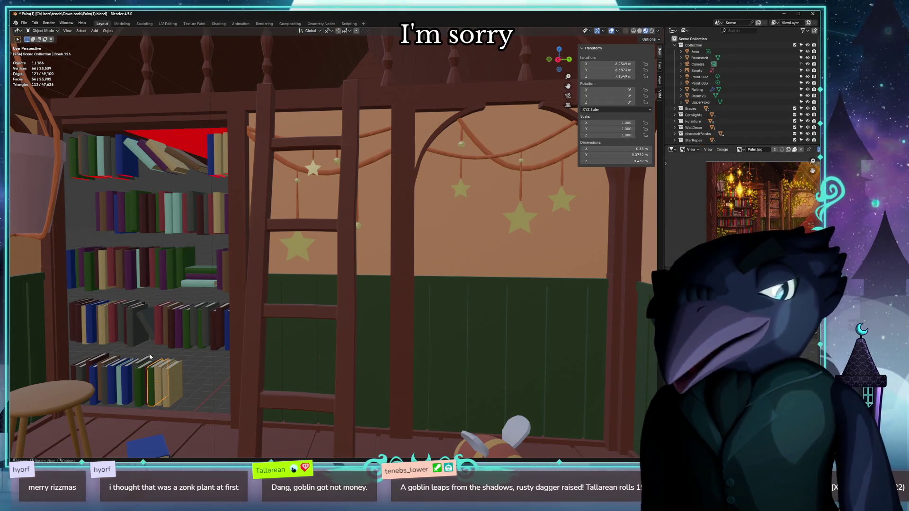
# Orbit around the bookshelf, try Solid and then Rendered shading, and zoom in on the middle-shelf books.
pyautogui.moveTo(391, 278)
pyautogui.mouseDown()
pyautogui.moveTo(342, 274)
pyautogui.moveTo(409, 275)
pyautogui.moveTo(386, 287)
pyautogui.mouseUp()
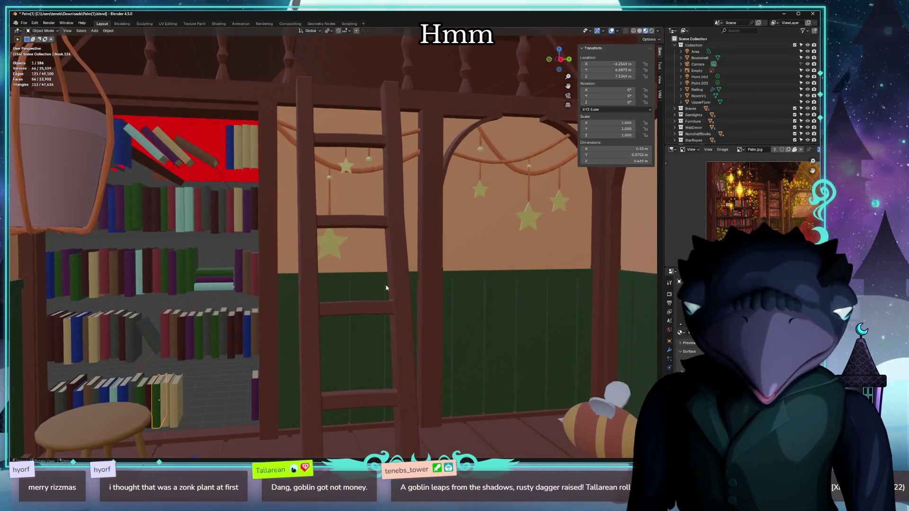
pyautogui.moveTo(238, 340); pyautogui.dragTo(216, 358)
pyautogui.click(208, 355)
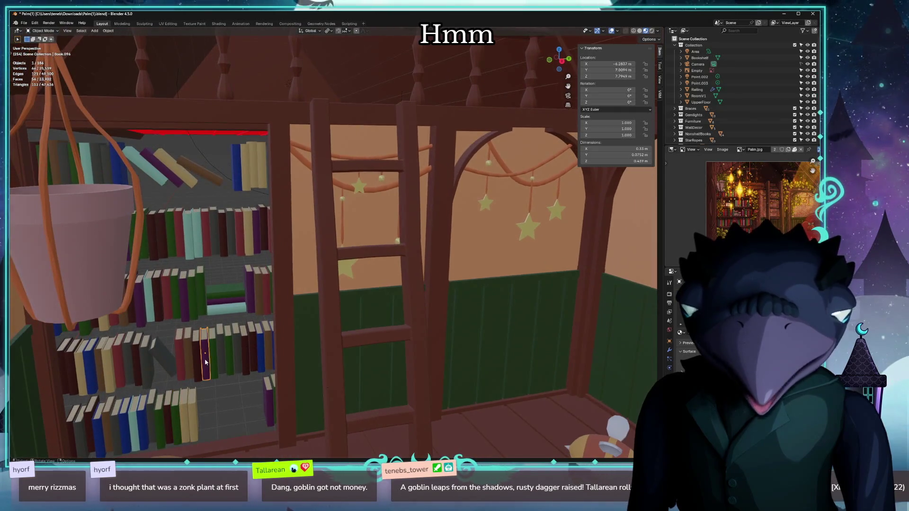
pyautogui.press('z')
pyautogui.click(239, 339)
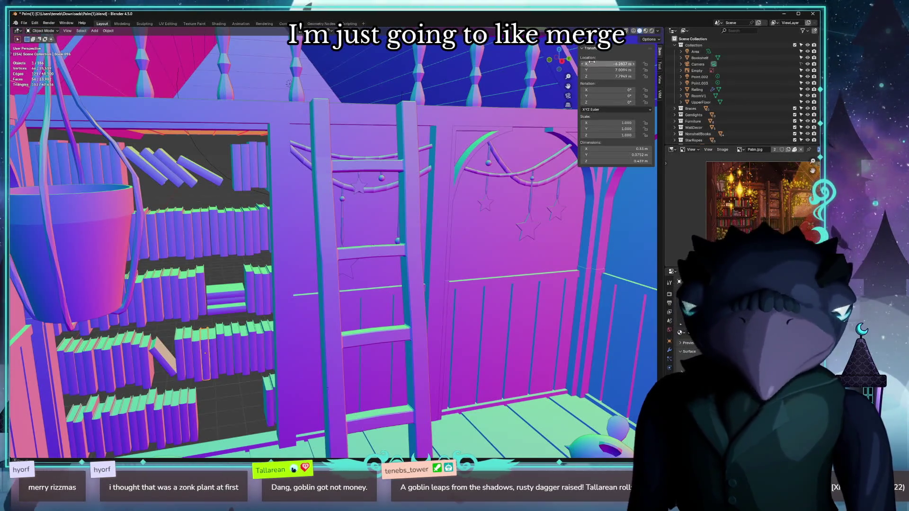
pyautogui.click(652, 32)
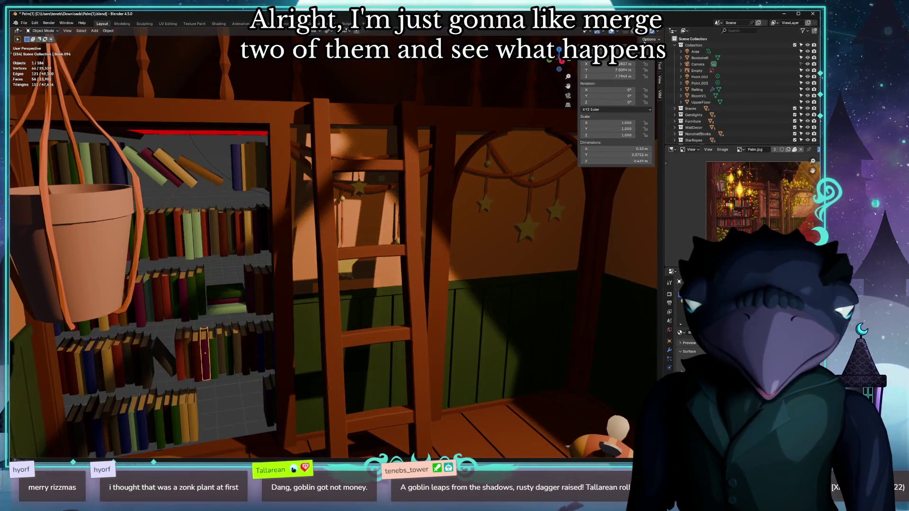
pyautogui.scroll(5, 353, 251)
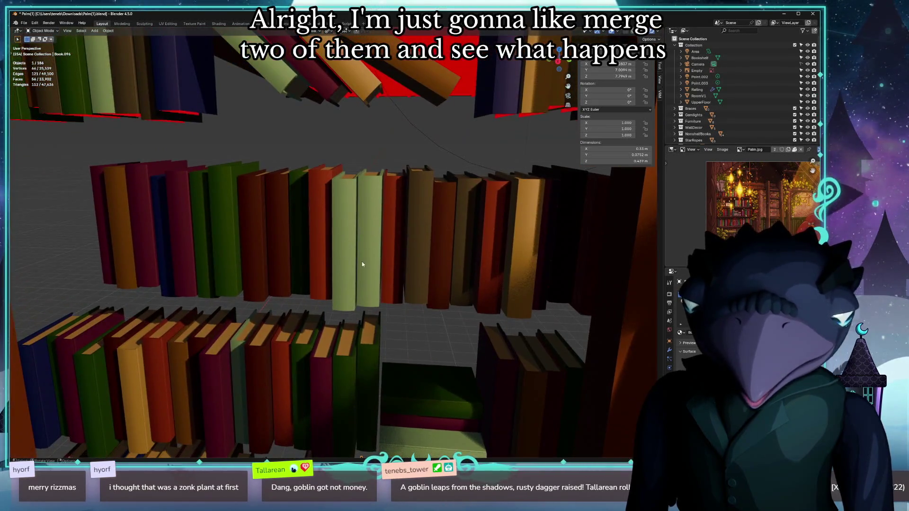
pyautogui.click(363, 246)
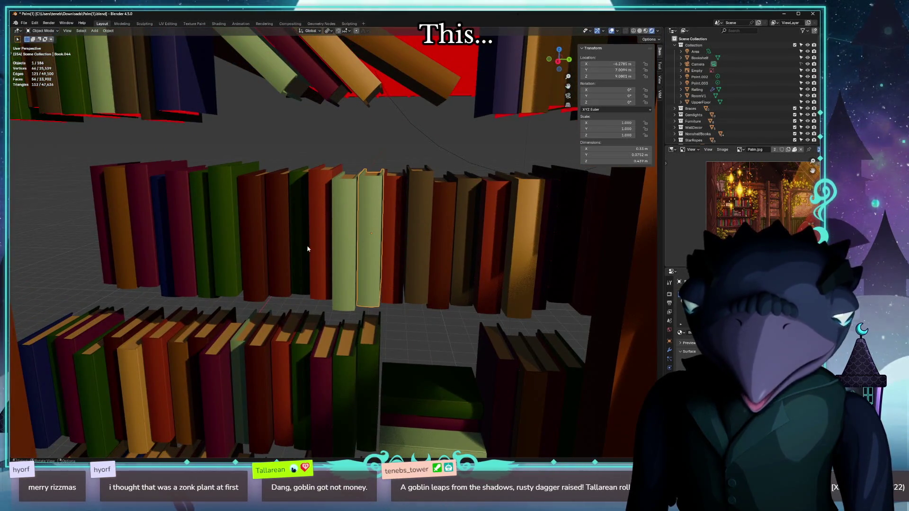
pyautogui.click(336, 247)
pyautogui.keyDown('shift'); pyautogui.click(318, 237); pyautogui.keyUp('shift')
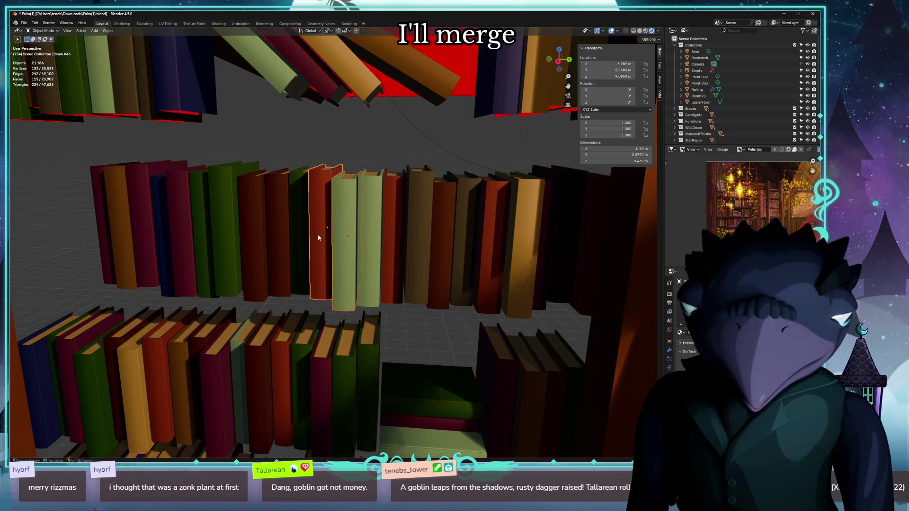
pyautogui.hotkey('ctrl', 'j')
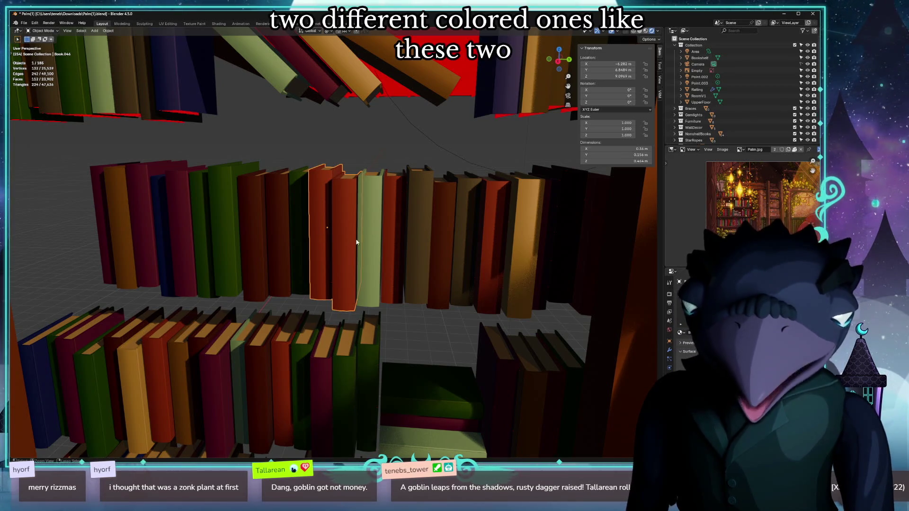
pyautogui.hotkey('ctrl', 'z')
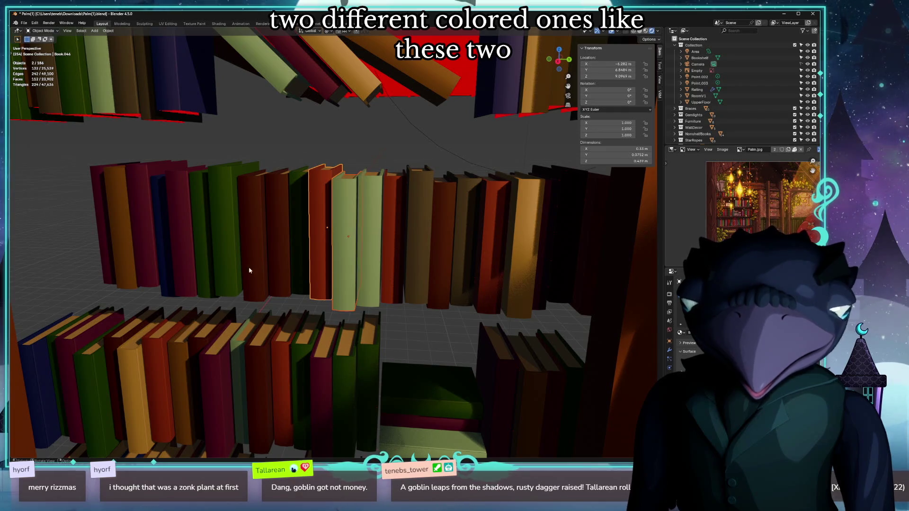
pyautogui.scroll(-10, 345, 237)
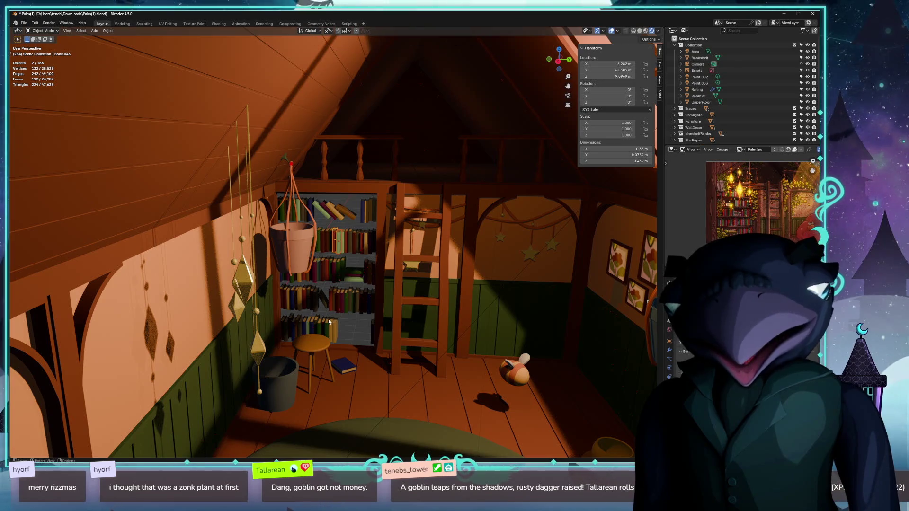
pyautogui.scroll(10, 356, 282)
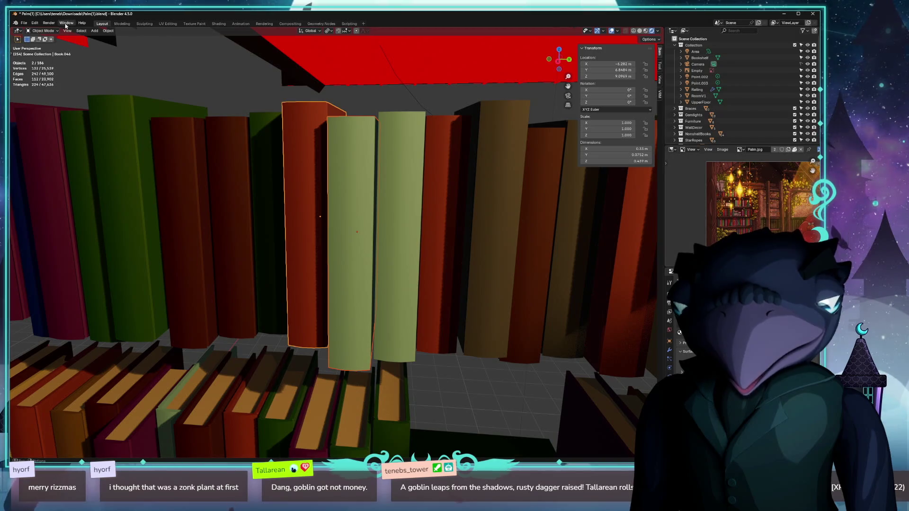
pyautogui.click(107, 30)
pyautogui.moveTo(140, 223)
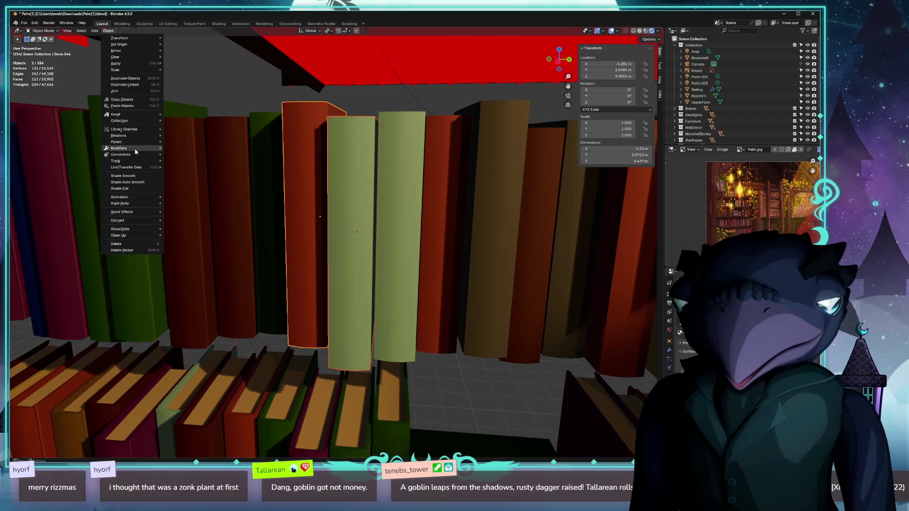
pyautogui.moveTo(135, 154)
pyautogui.press('Escape')
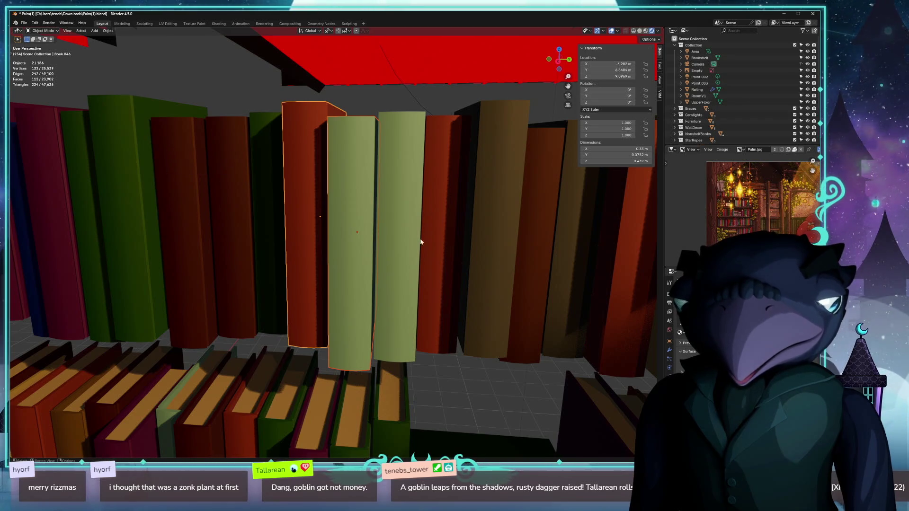
pyautogui.click(668, 354)
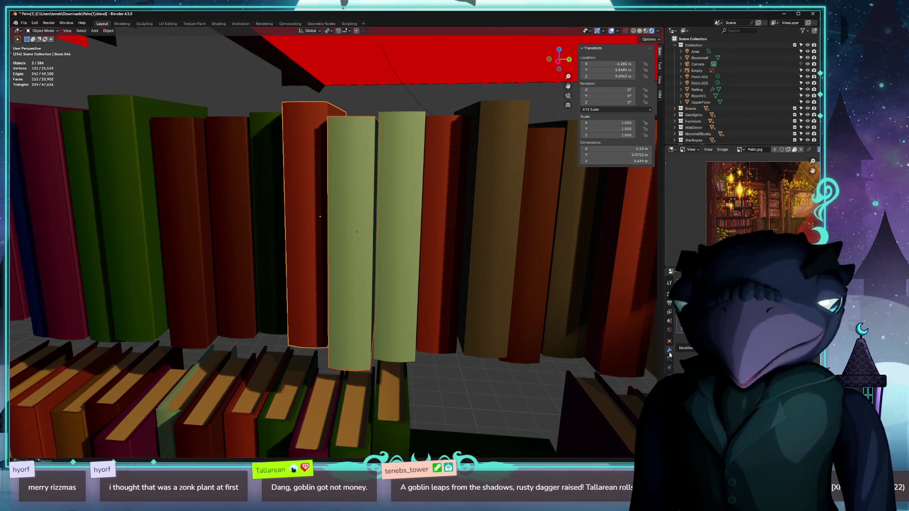
pyautogui.moveTo(398, 258)
pyautogui.mouseDown()
pyautogui.moveTo(432, 243)
pyautogui.moveTo(441, 254)
pyautogui.mouseUp()
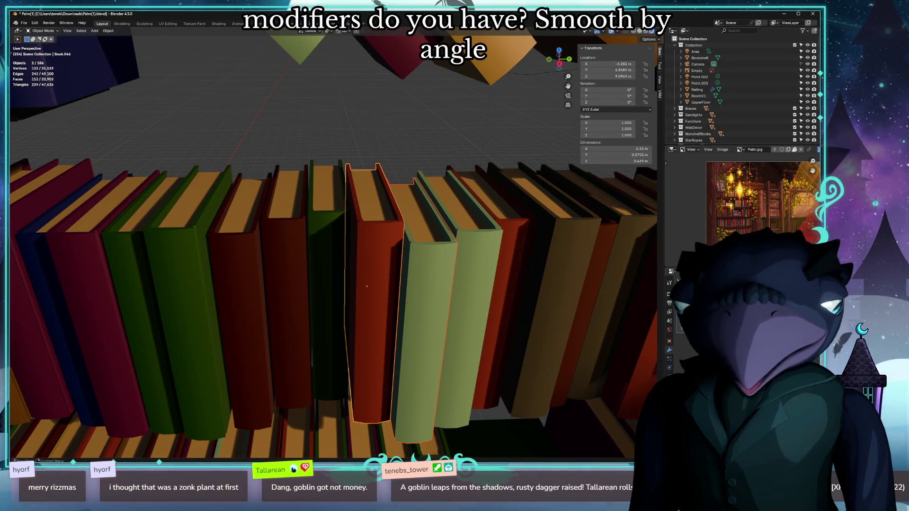
pyautogui.scroll(-5, 525, 284)
pyautogui.moveTo(490, 303); pyautogui.dragTo(492, 273)
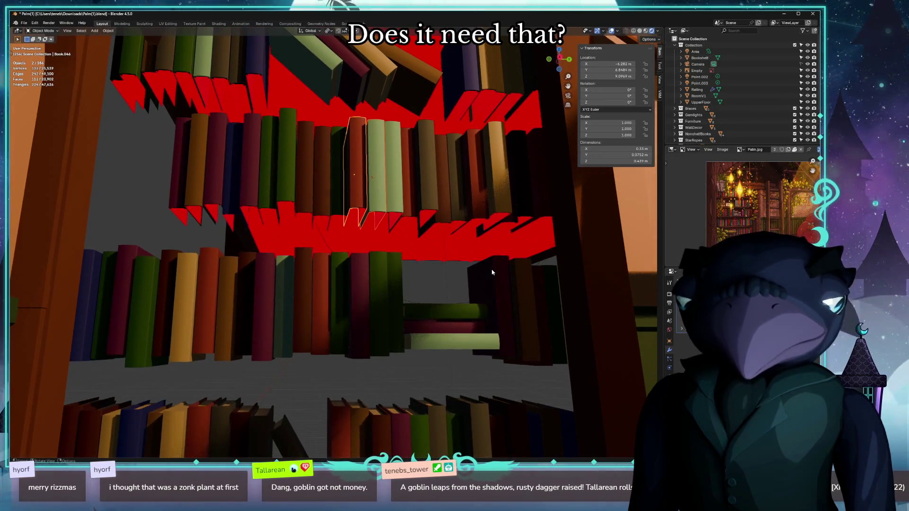
pyautogui.scroll(-8, 485, 270)
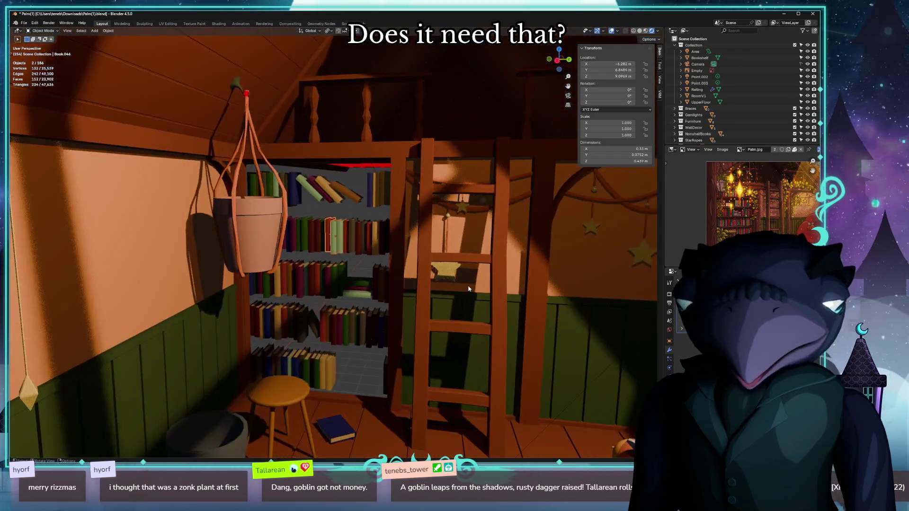
# Frame a book, select six middle-shelf books, and view their BookCover material in the Shading workspace.
pyautogui.scroll(-3, 465, 289)
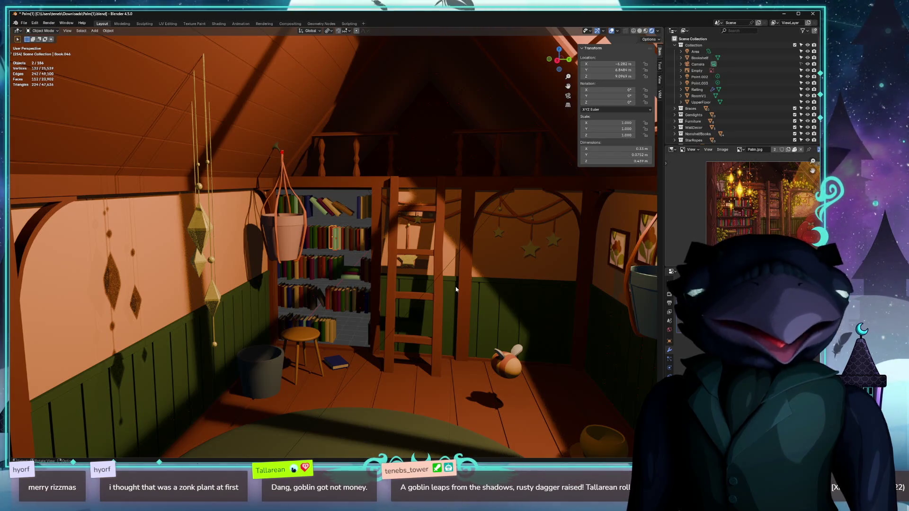
pyautogui.press('KP_Decimal')
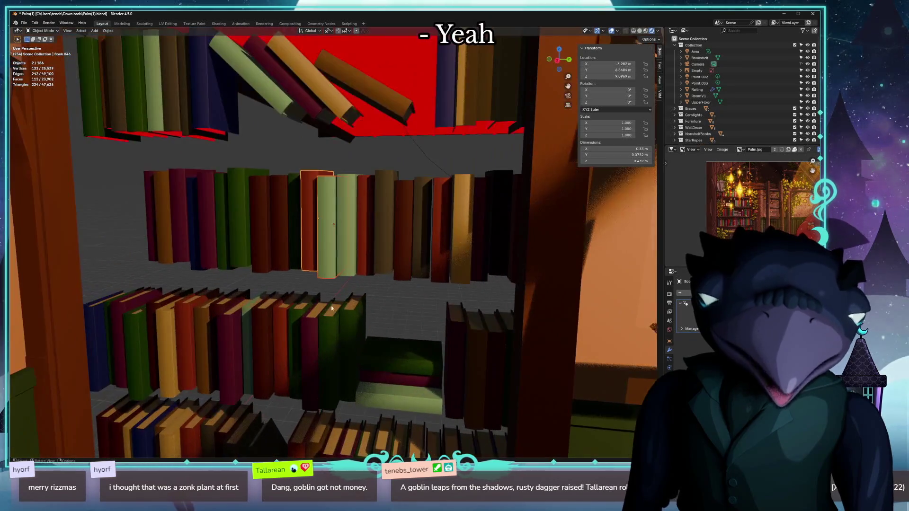
pyautogui.keyDown('shift'); pyautogui.click(180, 233); pyautogui.keyUp('shift')
pyautogui.keyDown('shift'); pyautogui.click(232, 237); pyautogui.keyUp('shift')
pyautogui.keyDown('shift'); pyautogui.click(267, 242); pyautogui.keyUp('shift')
pyautogui.keyDown('shift'); pyautogui.click(305, 244); pyautogui.keyUp('shift')
pyautogui.keyDown('shift'); pyautogui.click(330, 256); pyautogui.keyUp('shift')
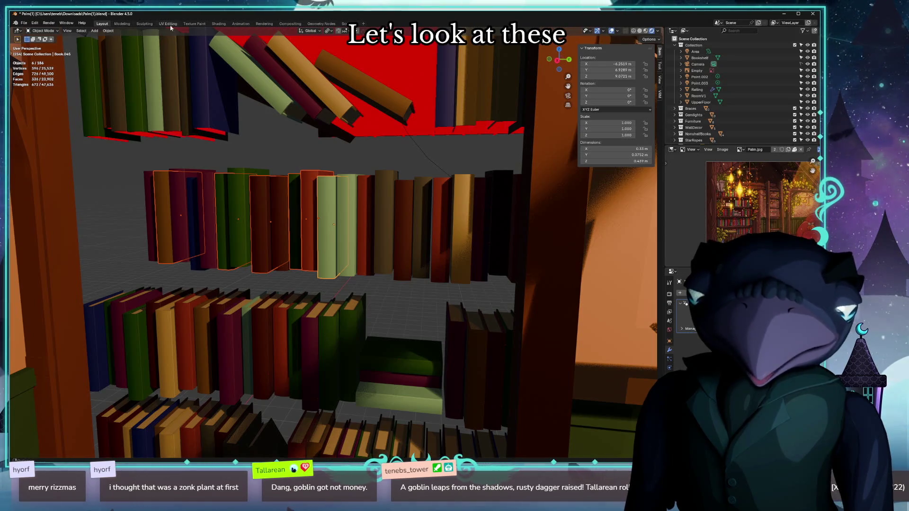
pyautogui.click(218, 23)
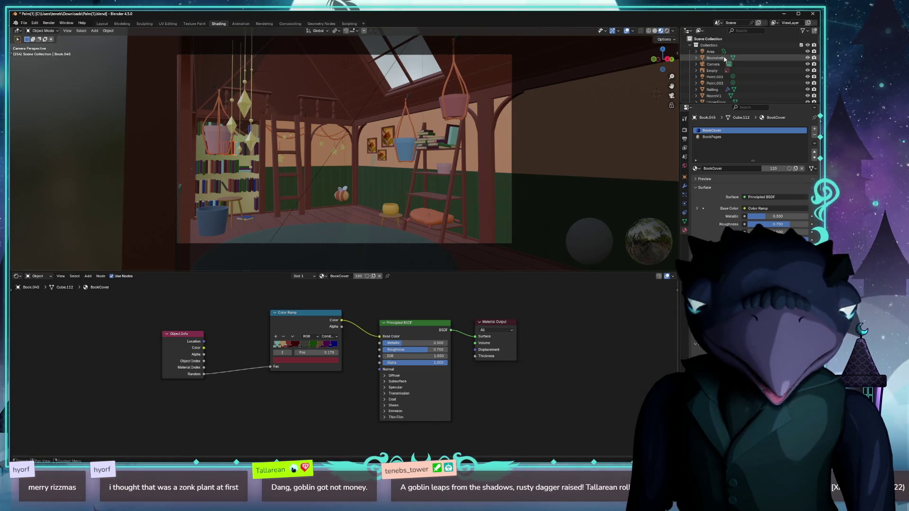
# Move through the Texture Paint and Shading workspaces and back to Layout.
pyautogui.click(200, 23)
pyautogui.click(214, 25)
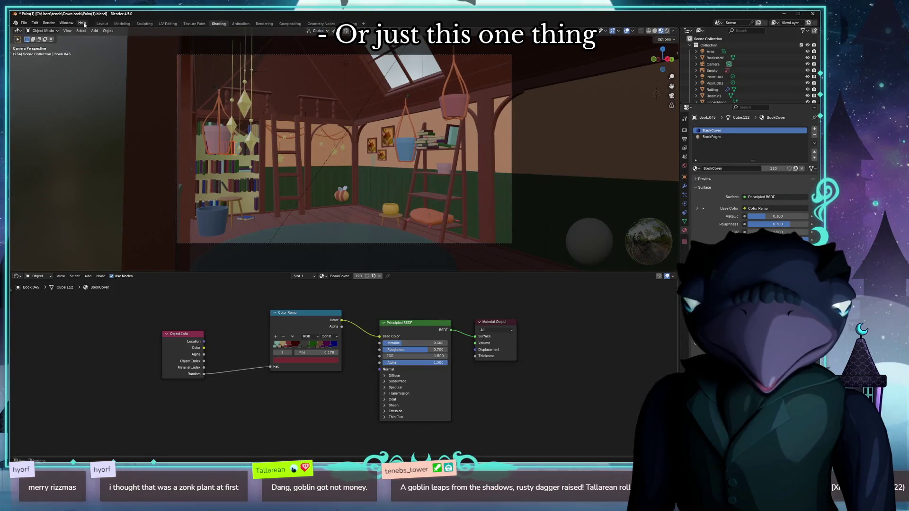
pyautogui.click(105, 25)
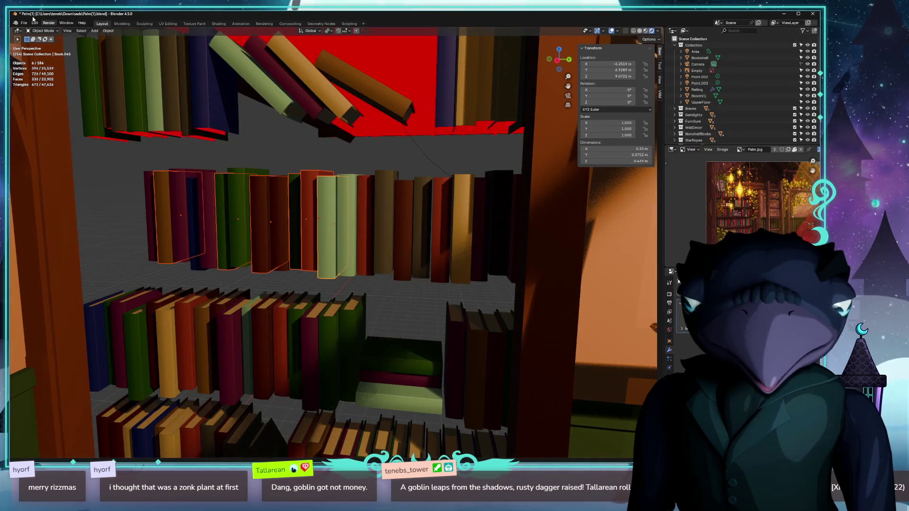
# Browse the Object menu's Modifiers and Apply submenus, then zoom out to the full attic room.
pyautogui.click(108, 30)
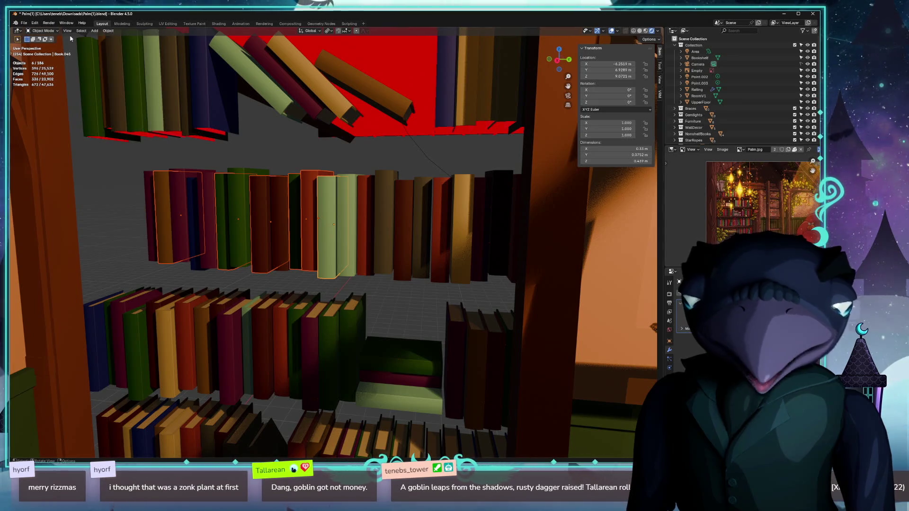
pyautogui.click(108, 31)
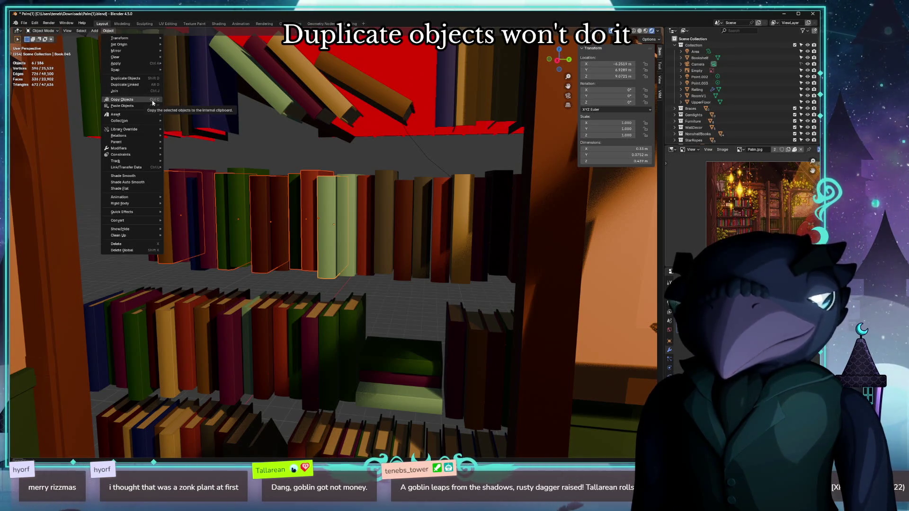
pyautogui.moveTo(148, 152)
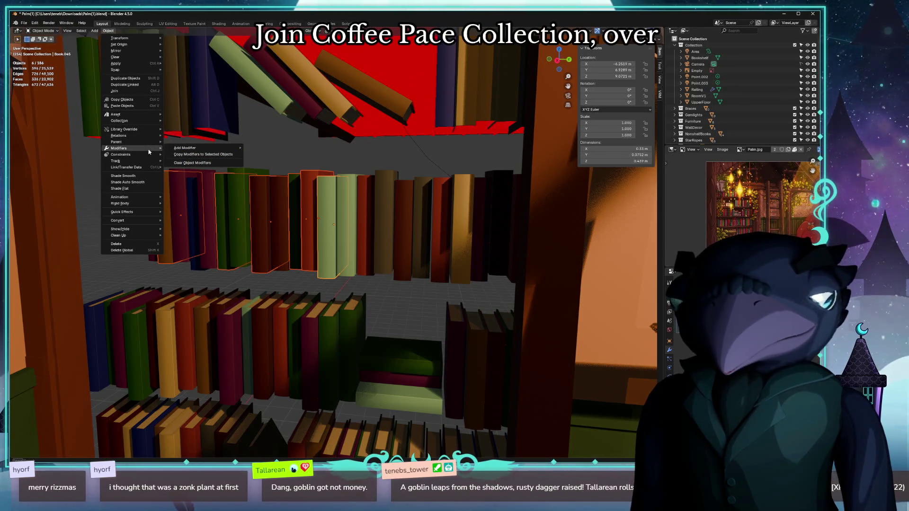
pyautogui.moveTo(144, 66)
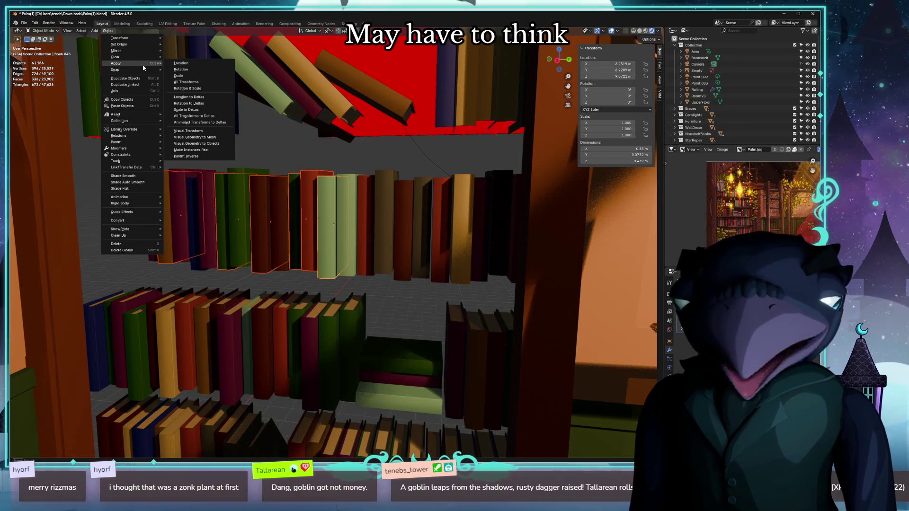
pyautogui.scroll(-10, 567, 249)
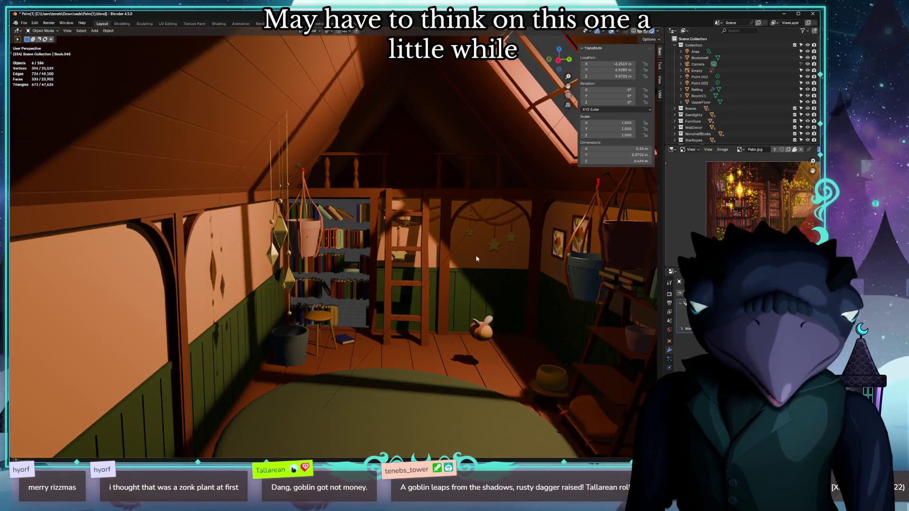
pyautogui.moveTo(477, 259)
pyautogui.mouseDown()
pyautogui.moveTo(454, 236)
pyautogui.moveTo(372, 196)
pyautogui.moveTo(431, 245)
pyautogui.mouseUp()
pyautogui.scroll(6, 432, 246)
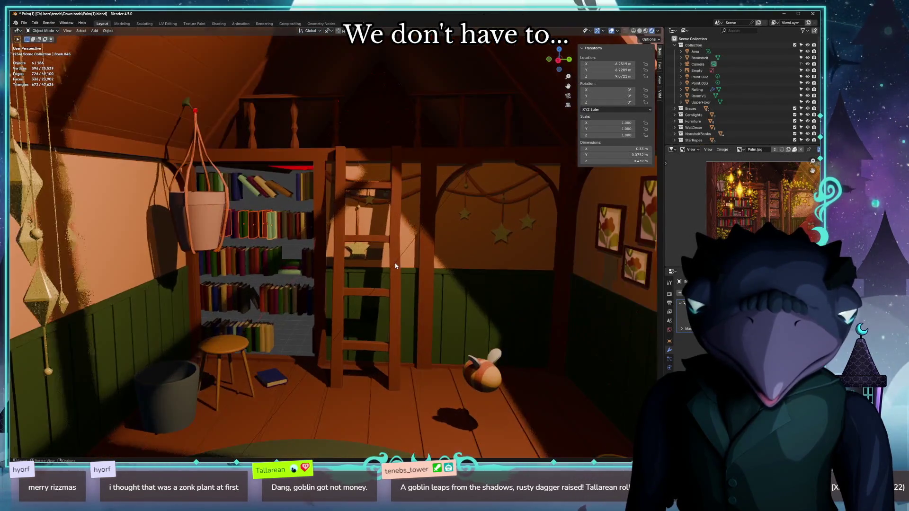
pyautogui.scroll(-2, 440, 266)
pyautogui.scroll(-1, 391, 267)
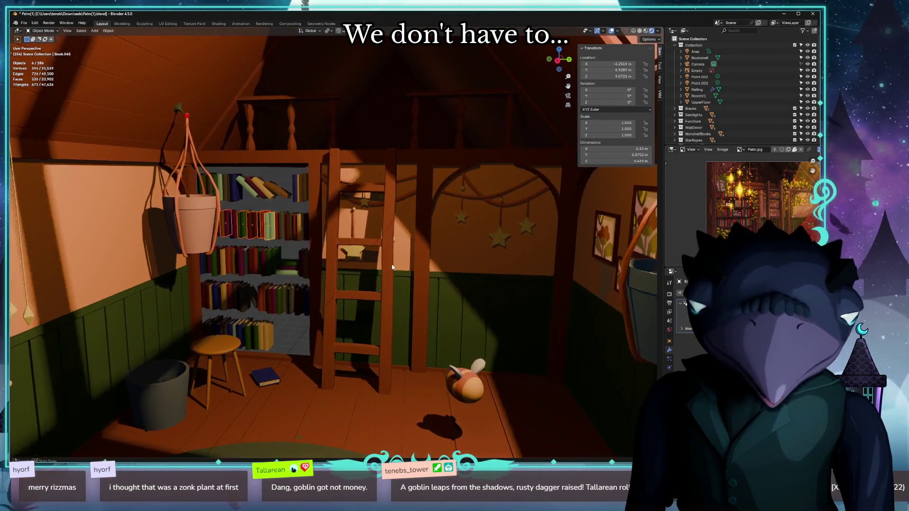
pyautogui.click(495, 198)
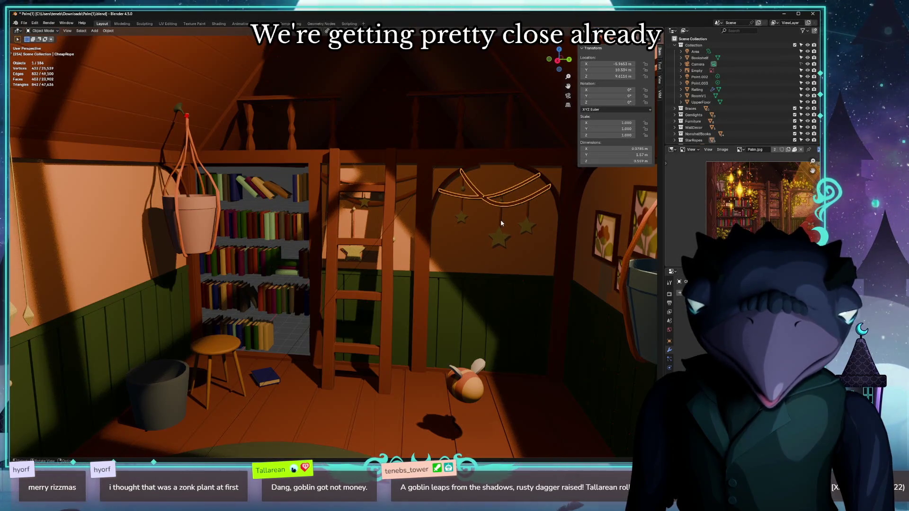
pyautogui.scroll(-2, 393, 198)
pyautogui.scroll(-2, 338, 215)
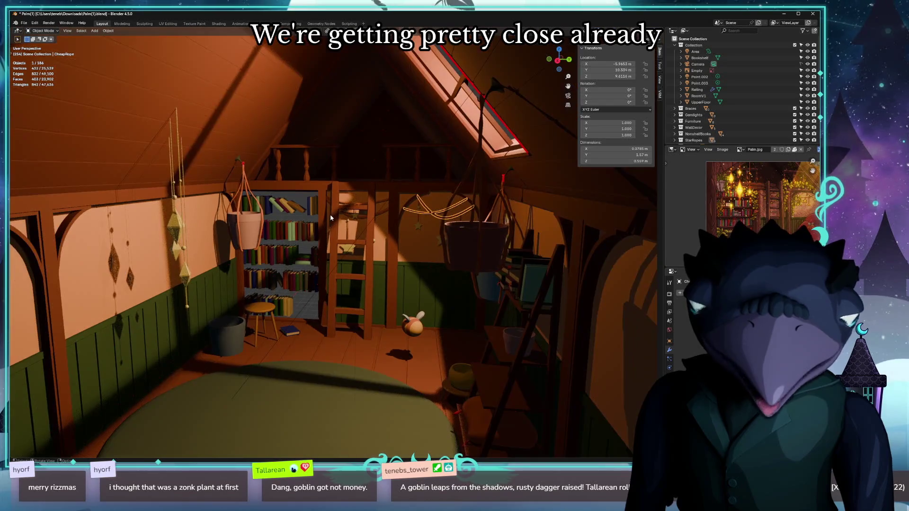
pyautogui.scroll(-2, 251, 266)
pyautogui.scroll(2, 252, 267)
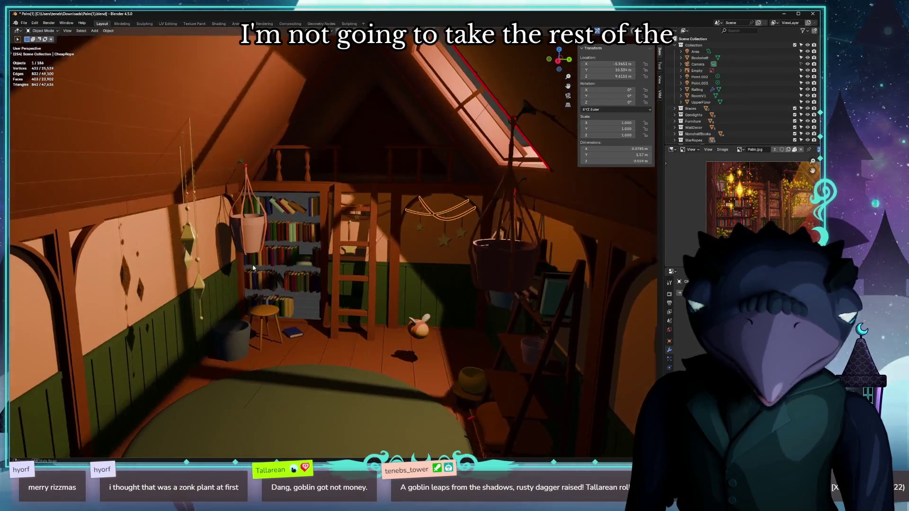
pyautogui.scroll(-3, 253, 266)
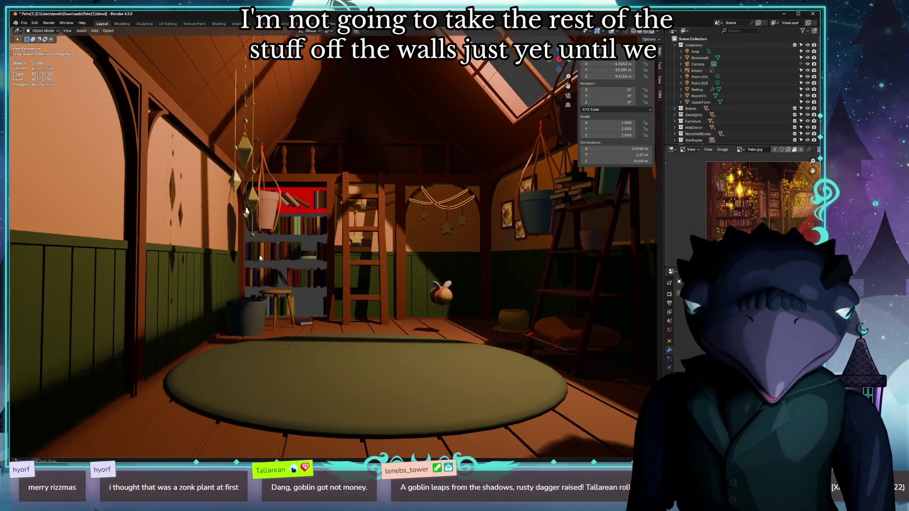
pyautogui.scroll(4, 258, 252)
pyautogui.scroll(-2, 356, 216)
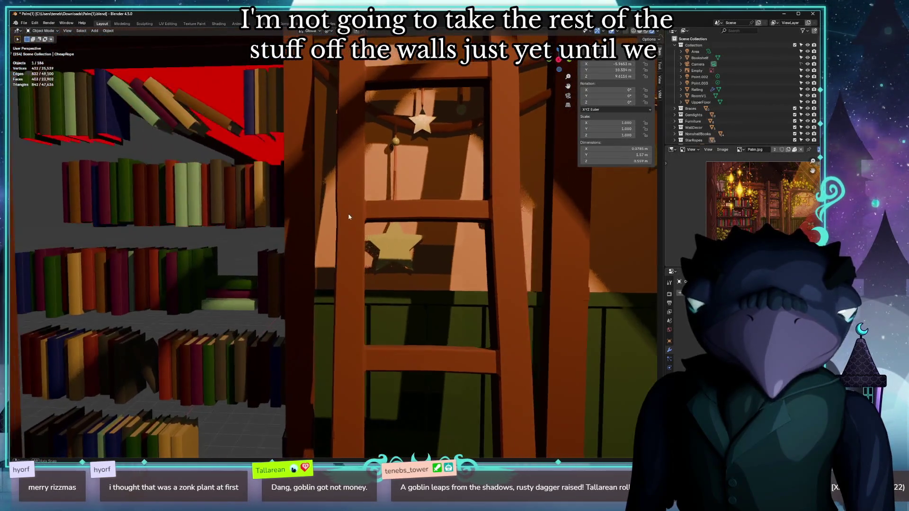
pyautogui.scroll(-3, 356, 217)
pyautogui.scroll(-3, 356, 217)
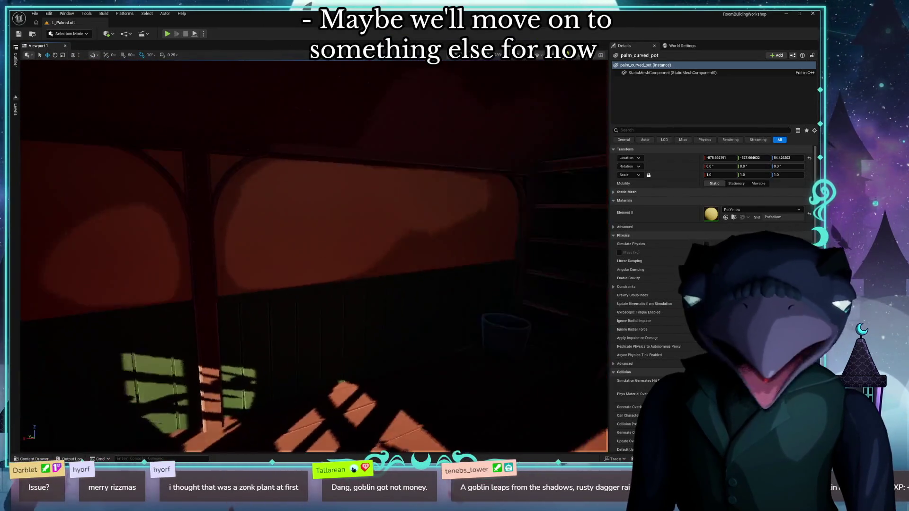
pyautogui.scroll(4, 288, 218)
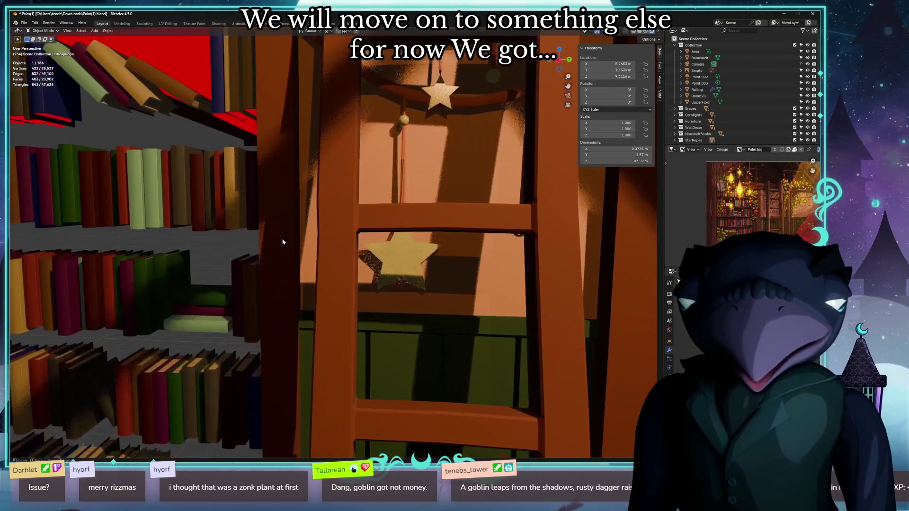
# Add the neighbouring red book to the selection, join the two books with Ctrl+J, then undo the join.
pyautogui.scroll(1, 158, 254)
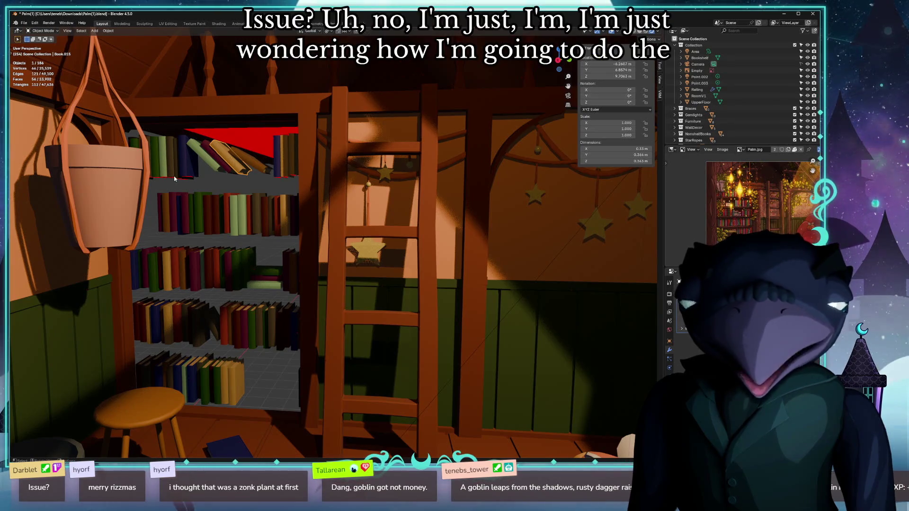
pyautogui.scroll(2, 224, 231)
pyautogui.scroll(-3, 220, 222)
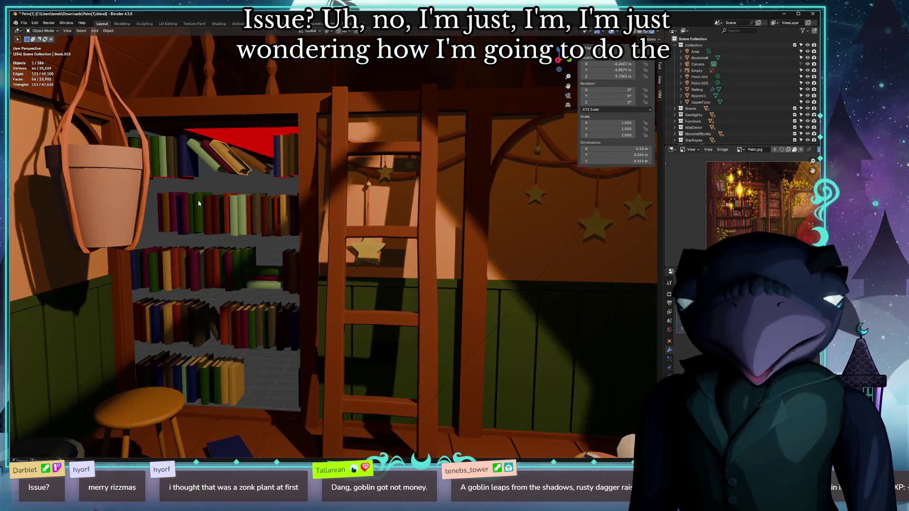
pyautogui.scroll(5, 209, 200)
pyautogui.scroll(-4, 190, 199)
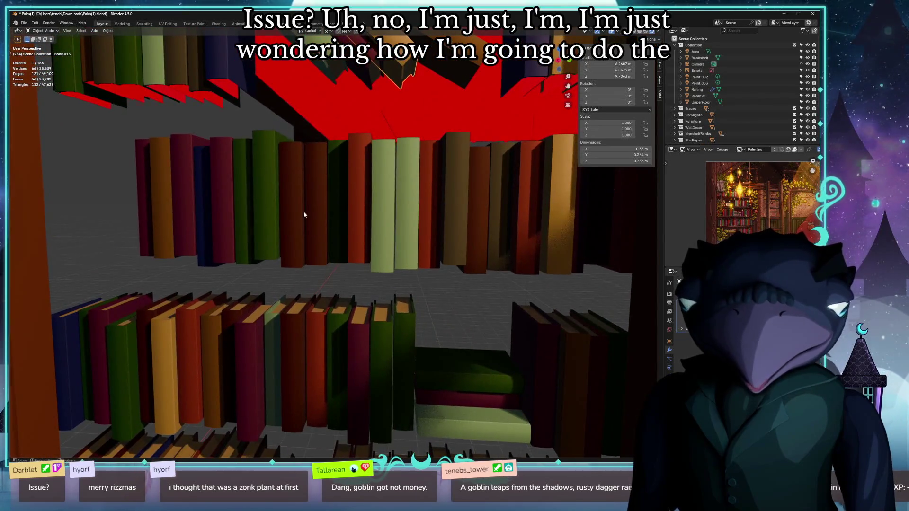
pyautogui.keyDown('shift'); pyautogui.click(384, 212); pyautogui.keyUp('shift')
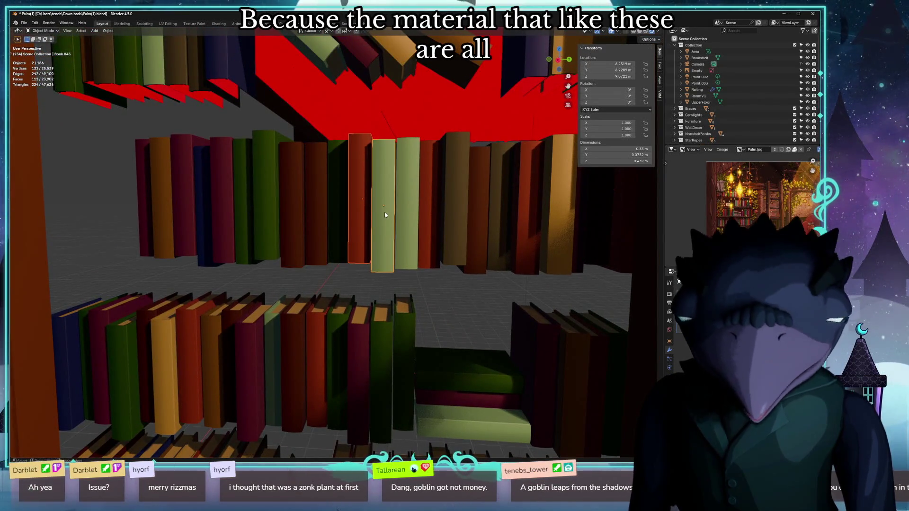
pyautogui.hotkey('ctrl', 'j')
pyautogui.hotkey('ctrl', 'z')
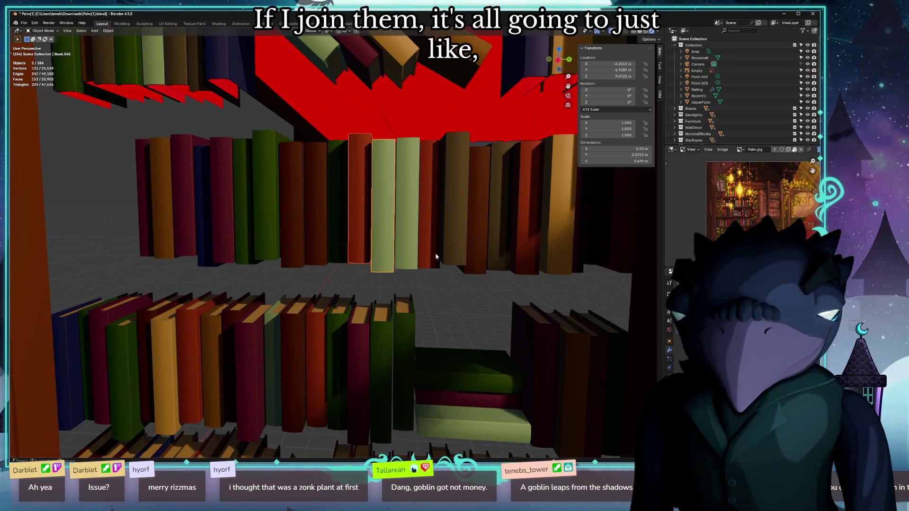
# Pan toward the hanging pot, zoom around the room, and switch over to the Unreal Editor.
pyautogui.scroll(-5, 356, 255)
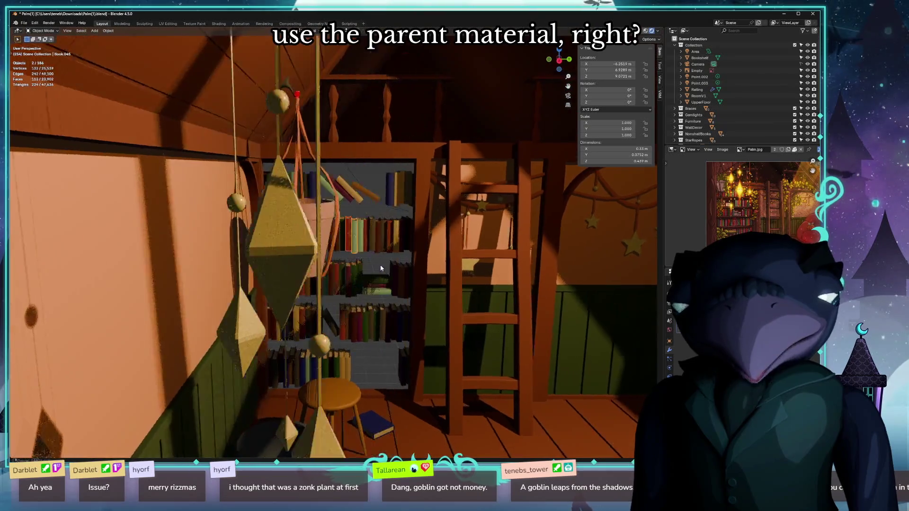
pyautogui.moveTo(380, 268); pyautogui.dragTo(370, 266)
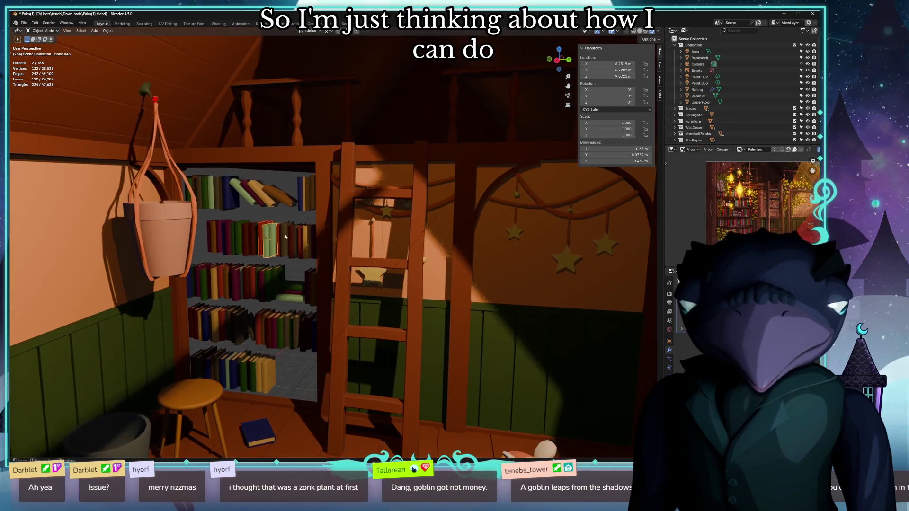
pyautogui.scroll(6, 235, 255)
pyautogui.scroll(-5, 235, 254)
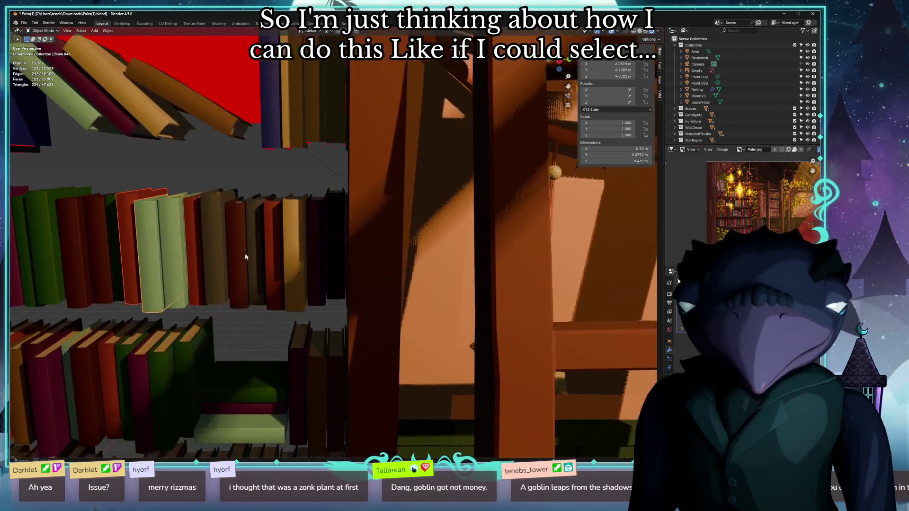
pyautogui.scroll(-6, 327, 248)
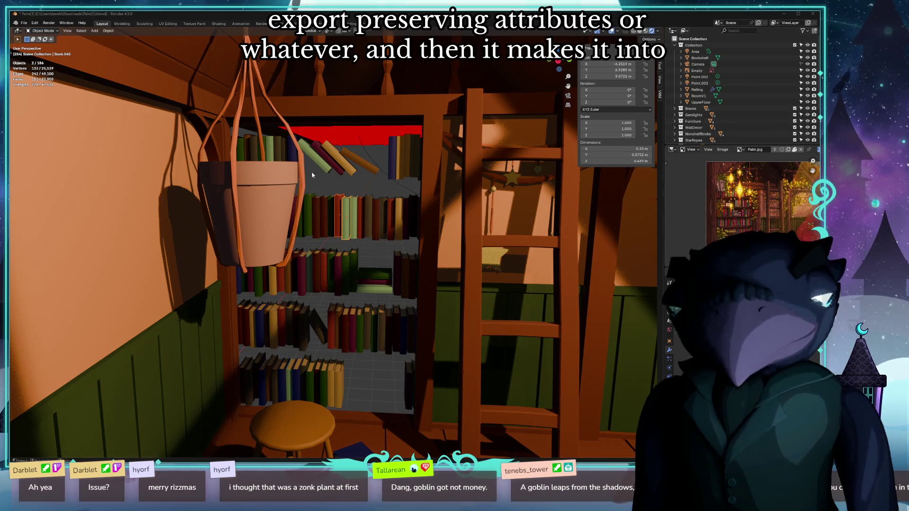
pyautogui.scroll(4, 409, 244)
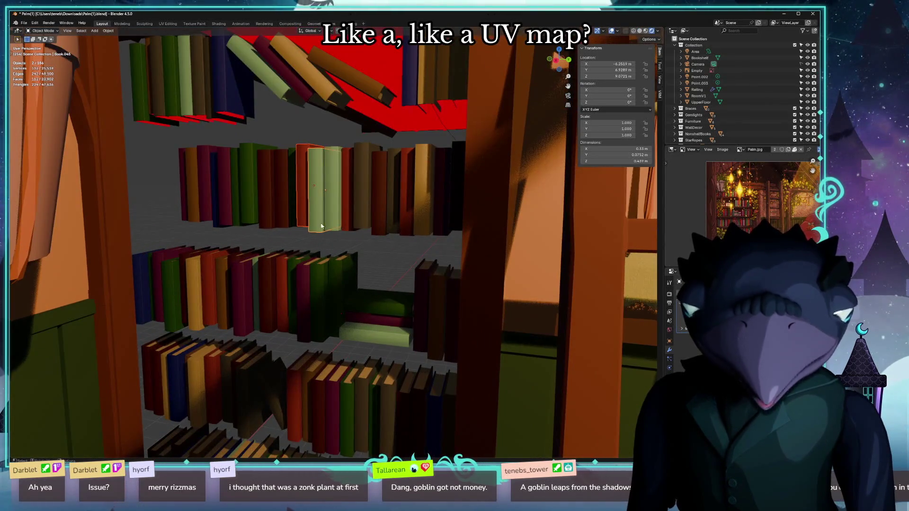
pyautogui.scroll(-8, 320, 226)
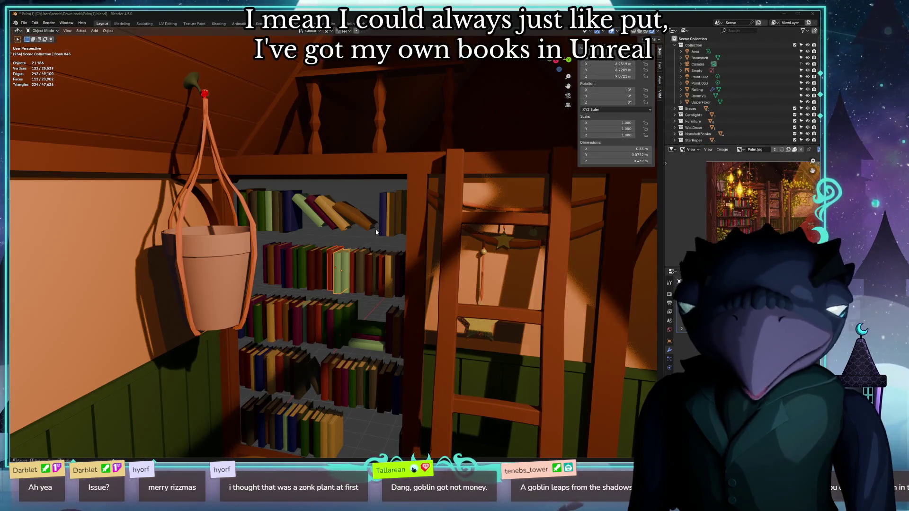
pyautogui.hotkey('alt', 'Tab')
pyautogui.scroll(4, 318, 211)
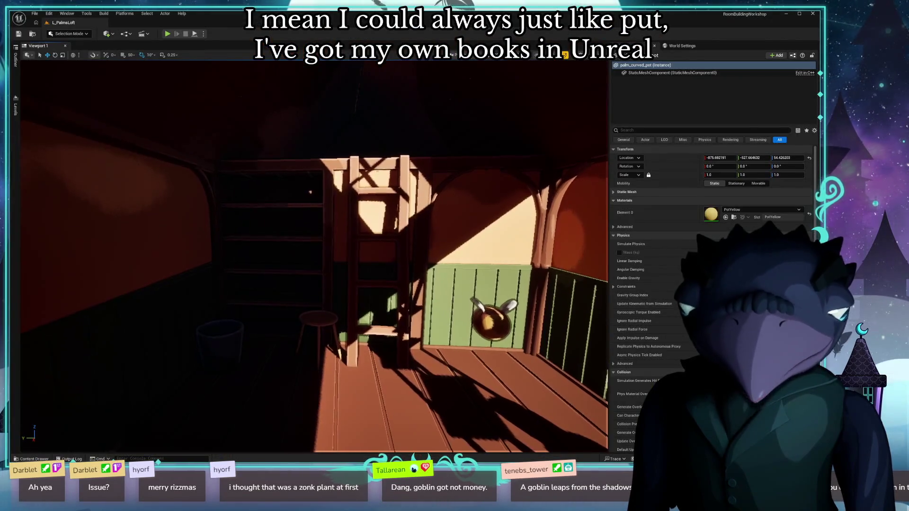
# In Unlit view, search the Content Drawer for 'book' and drop SM_Bld_Bookshelf_Door_02_Insert_03 into the loft.
pyautogui.hotkey('alt', '3')
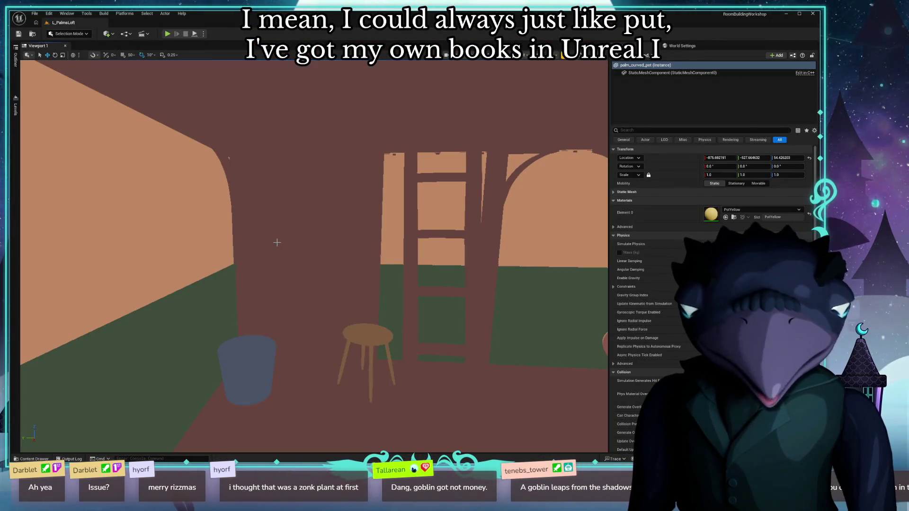
pyautogui.hotkey('ctrl', 'space')
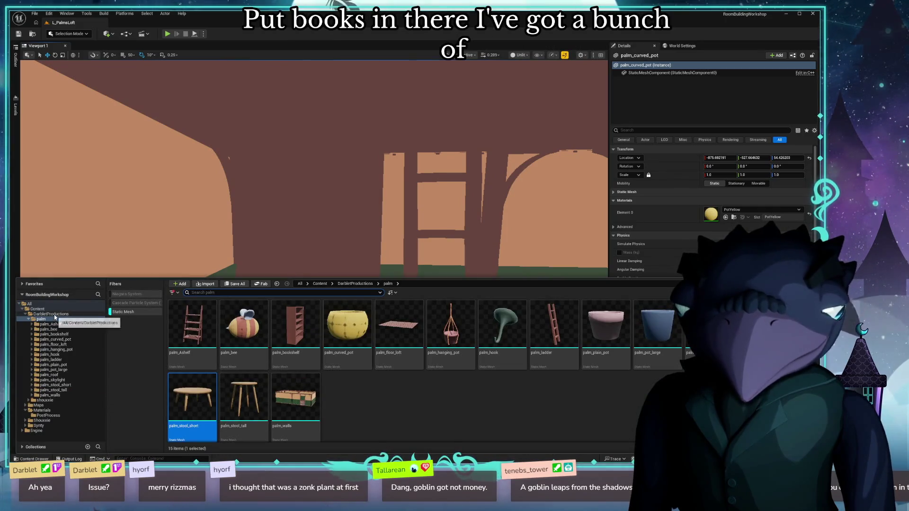
pyautogui.click(38, 309)
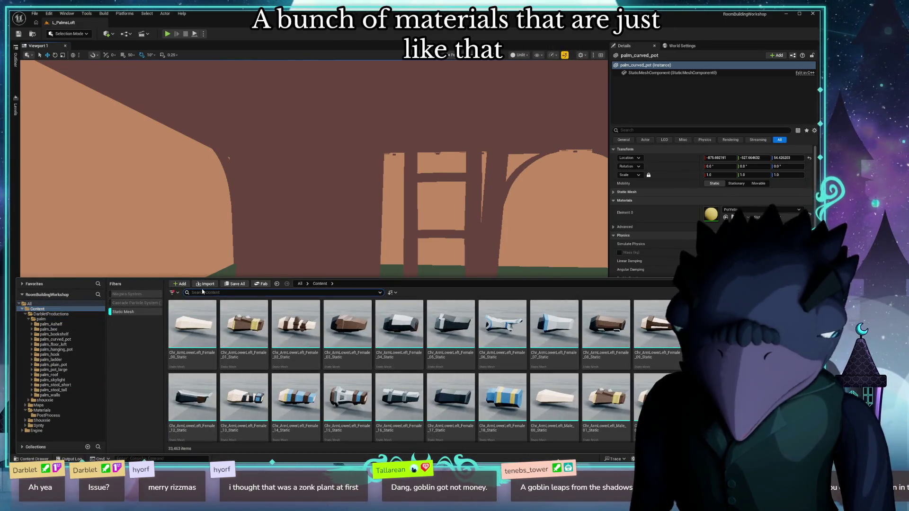
pyautogui.write('bok')
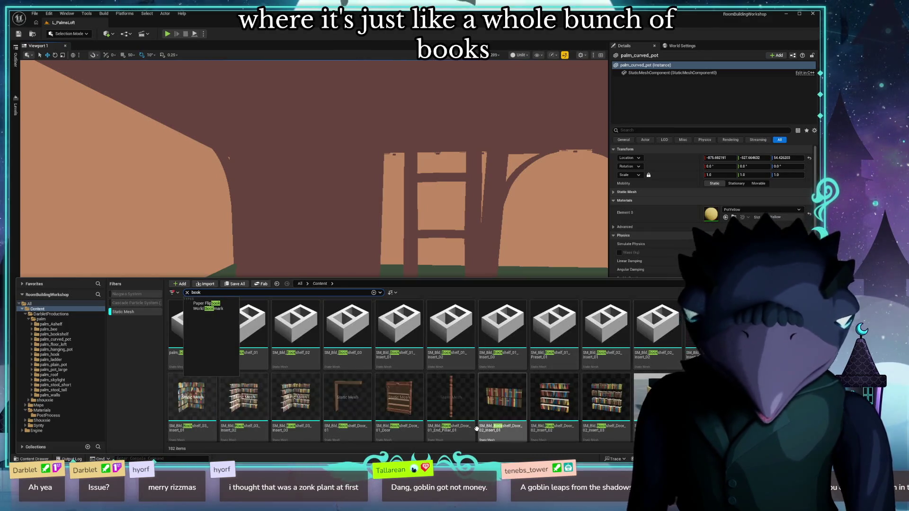
pyautogui.click(592, 390)
pyautogui.moveTo(304, 233)
pyautogui.mouseDown()
pyautogui.moveTo(308, 354)
pyautogui.moveTo(294, 358)
pyautogui.mouseUp()
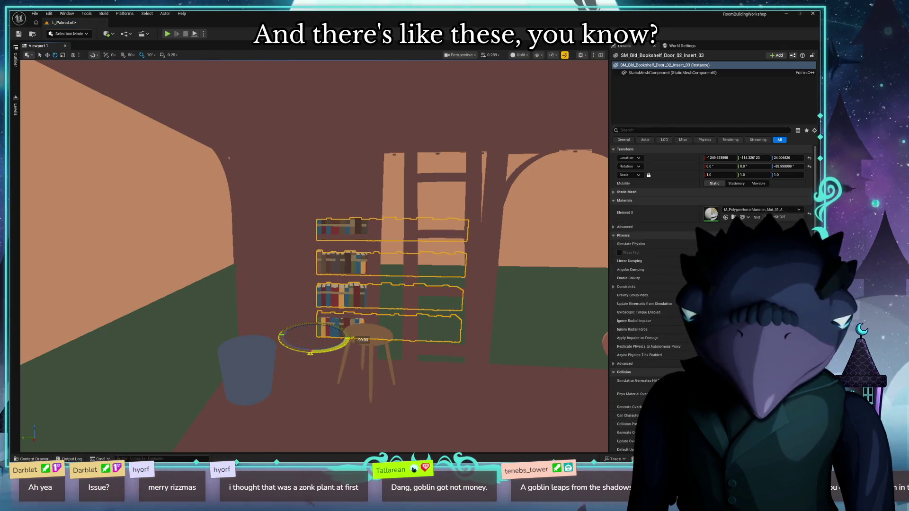
# Move the book rows up into the shelf, narrow them slightly, and lower them onto the shelves.
pyautogui.scroll(3, 282, 385)
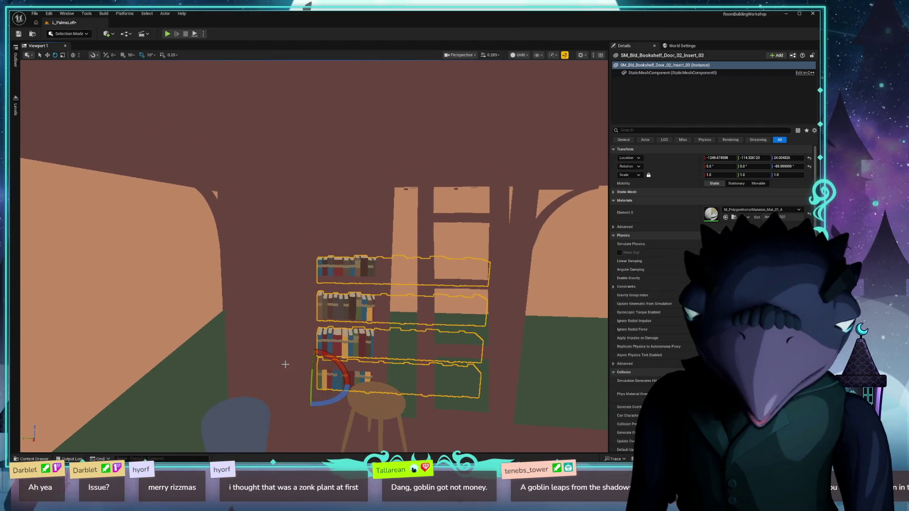
pyautogui.hotkey('alt', '4')
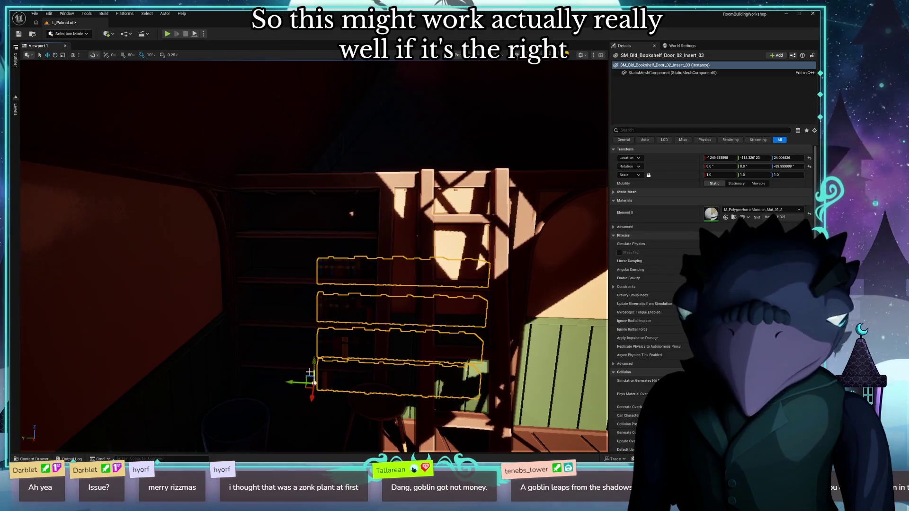
pyautogui.moveTo(312, 381)
pyautogui.mouseDown()
pyautogui.moveTo(229, 349)
pyautogui.moveTo(221, 316)
pyautogui.moveTo(229, 337)
pyautogui.mouseUp()
pyautogui.scroll(3, 229, 336)
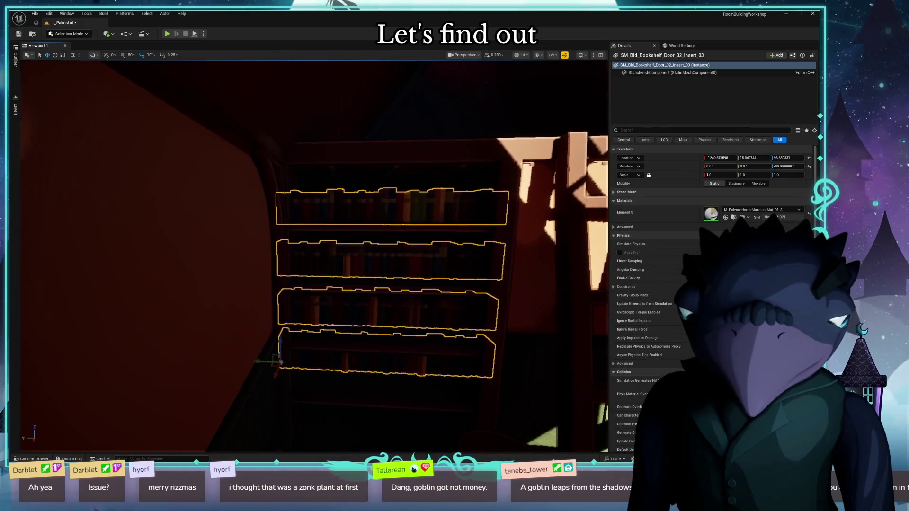
pyautogui.scroll(-2, 247, 359)
pyautogui.moveTo(278, 390)
pyautogui.mouseDown()
pyautogui.moveTo(259, 390)
pyautogui.moveTo(291, 390)
pyautogui.mouseUp()
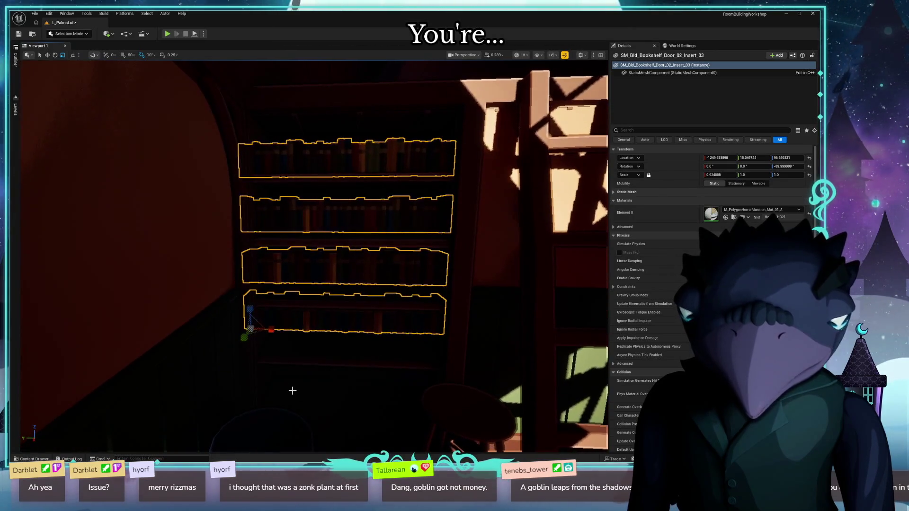
pyautogui.moveTo(249, 314)
pyautogui.mouseDown()
pyautogui.moveTo(251, 342)
pyautogui.moveTo(251, 311)
pyautogui.mouseUp()
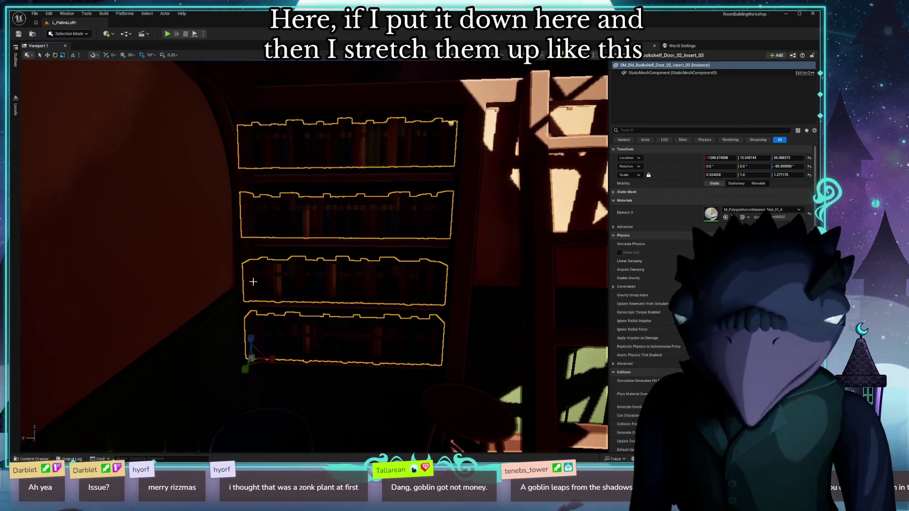
pyautogui.hotkey('alt', '3')
pyautogui.click(213, 295)
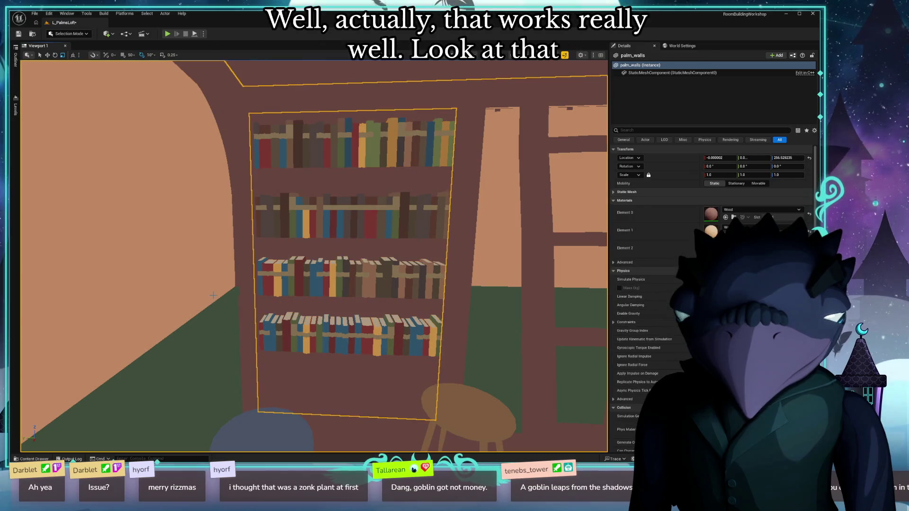
# Reselect the book rows, nudge them down and back up the shelf, checking in Unlit view.
pyautogui.hotkey('alt', '4')
pyautogui.moveTo(227, 294)
pyautogui.mouseDown()
pyautogui.moveTo(280, 308)
pyautogui.moveTo(294, 217)
pyautogui.mouseUp()
pyautogui.click(244, 337)
pyautogui.moveTo(241, 344); pyautogui.dragTo(241, 352)
pyautogui.scroll(10, 241, 351)
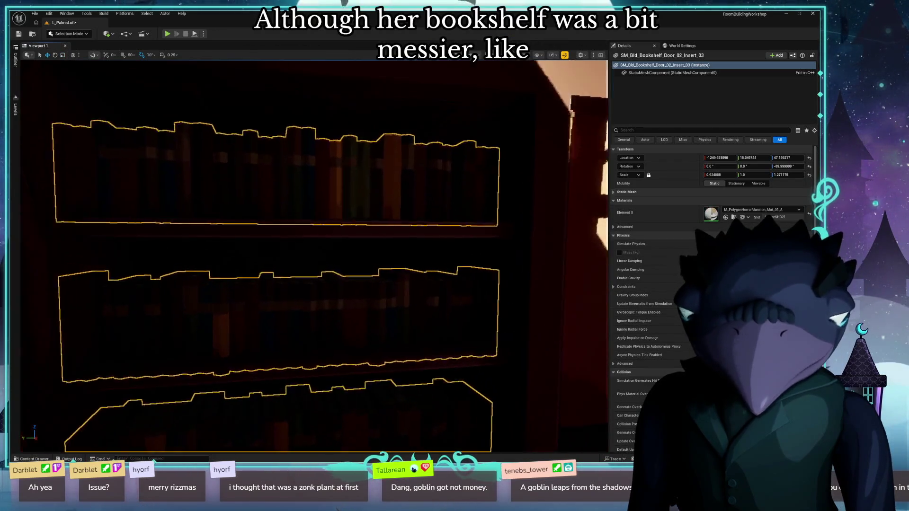
pyautogui.scroll(-5, 256, 320)
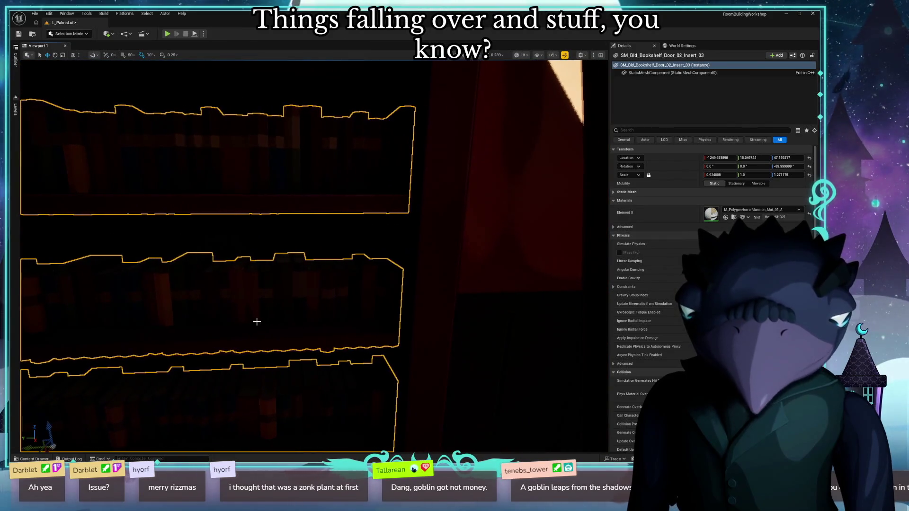
pyautogui.hotkey('alt', '3')
pyautogui.scroll(-4, 247, 317)
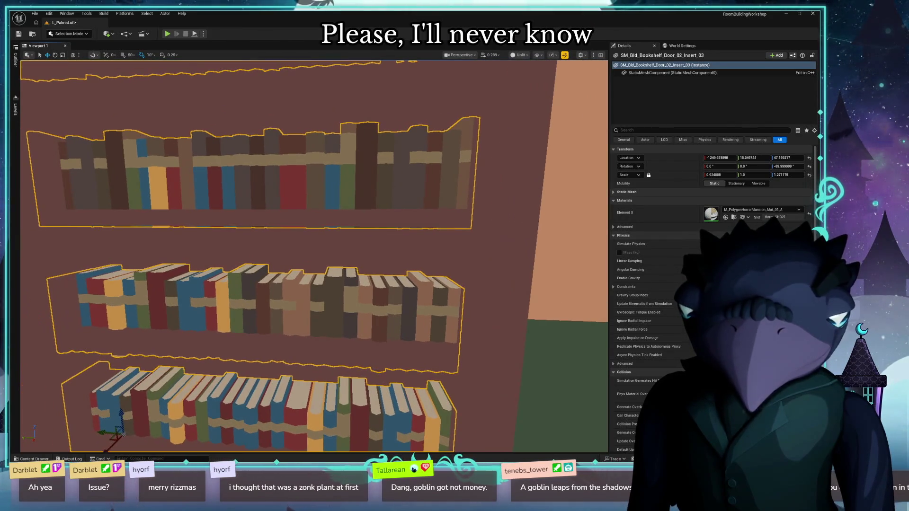
pyautogui.scroll(-5, 191, 349)
pyautogui.moveTo(187, 351)
pyautogui.mouseDown()
pyautogui.moveTo(185, 330)
pyautogui.moveTo(213, 308)
pyautogui.mouseUp()
pyautogui.hotkey('alt', '4')
pyautogui.press('f')
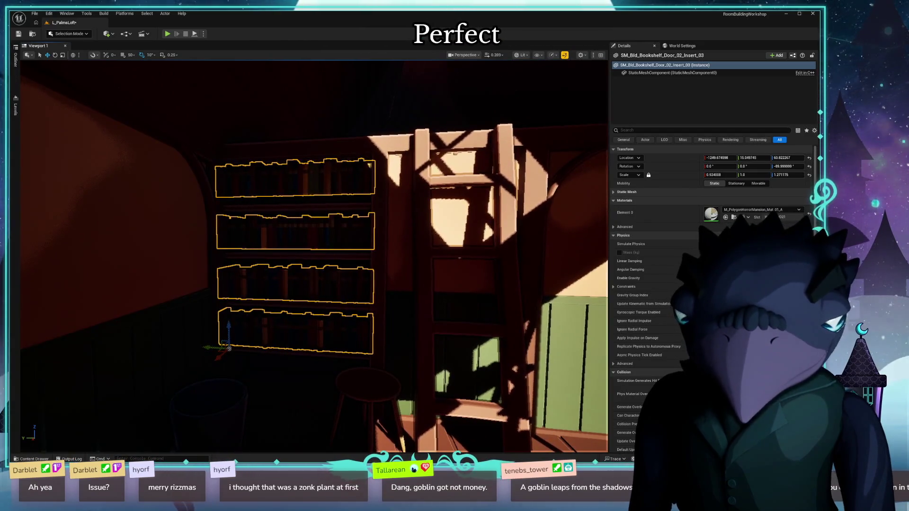
# Slide the point light left to brighten the bookshelf.
pyautogui.hotkey('ctrl', 'z')
pyautogui.moveTo(278, 292); pyautogui.dragTo(328, 256)
pyautogui.moveTo(392, 242); pyautogui.dragTo(216, 253)
pyautogui.moveTo(303, 284)
pyautogui.mouseDown()
pyautogui.moveTo(284, 294)
pyautogui.moveTo(265, 283)
pyautogui.mouseUp()
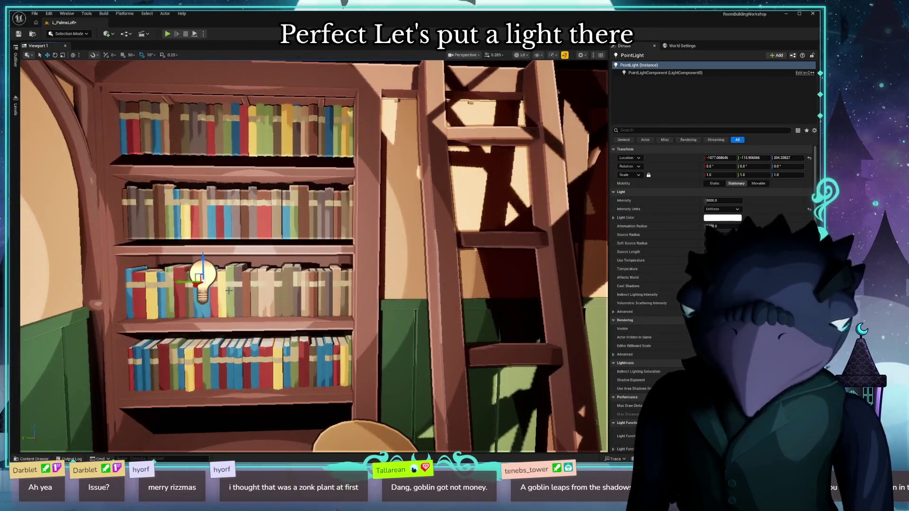
# Lower the book insert to about Z 49 and select the bookshelf to check the fit.
pyautogui.click(144, 372)
pyautogui.moveTo(132, 375); pyautogui.dragTo(130, 389)
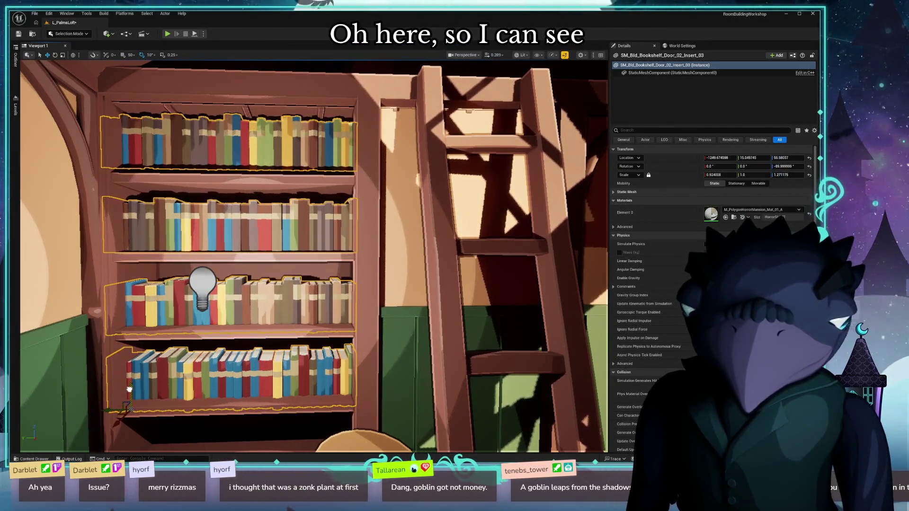
pyautogui.click(309, 270)
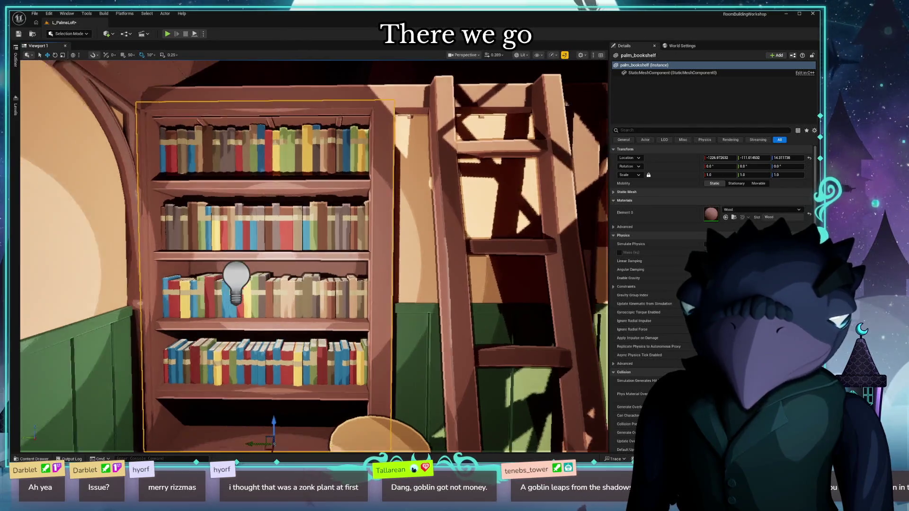
pyautogui.moveTo(309, 270); pyautogui.dragTo(282, 273)
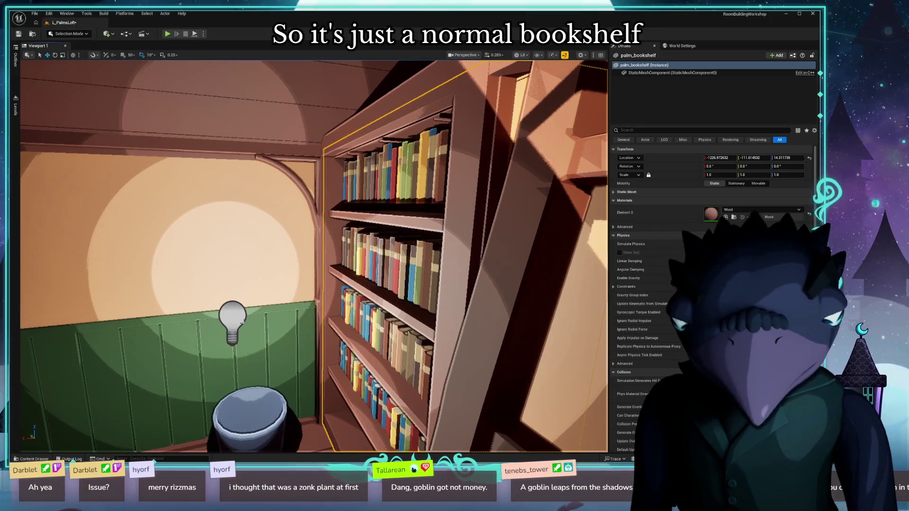
pyautogui.moveTo(229, 314)
pyautogui.mouseDown()
pyautogui.moveTo(213, 320)
pyautogui.moveTo(165, 383)
pyautogui.mouseUp()
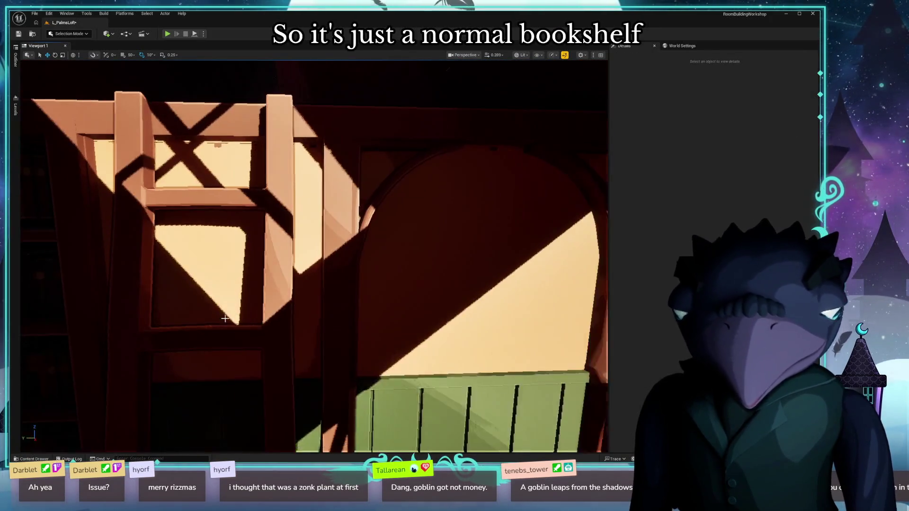
# Browse the 'book' search results in the Content Drawer and pull back to a wide loft view.
pyautogui.hotkey('ctrl', 'space')
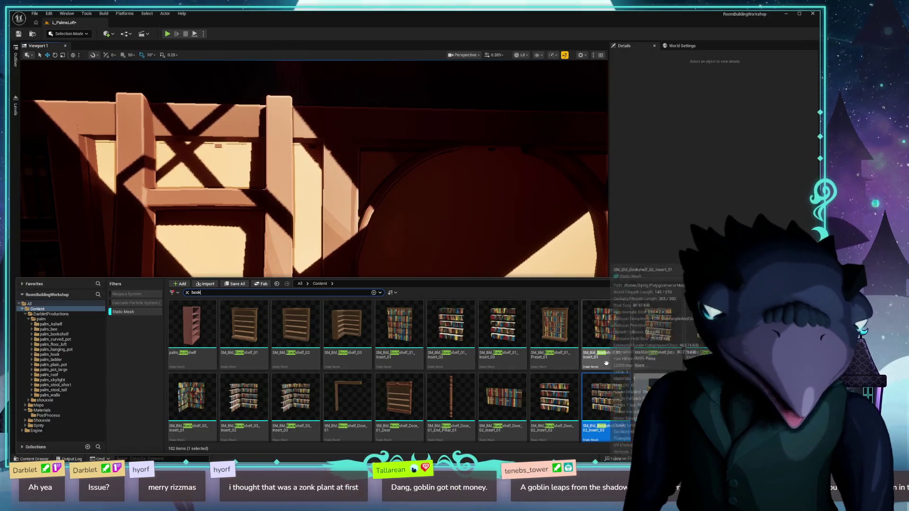
pyautogui.scroll(-1, 513, 399)
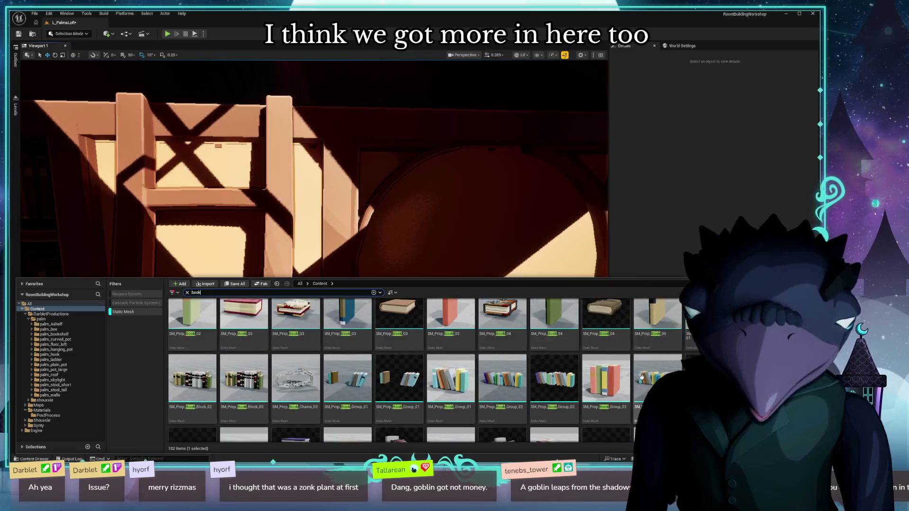
pyautogui.scroll(1, 637, 377)
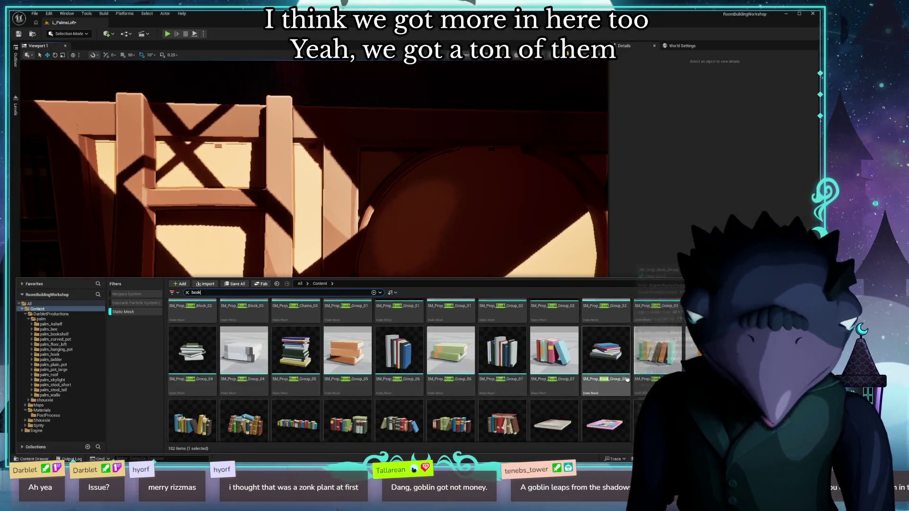
pyautogui.scroll(-2, 627, 379)
pyautogui.moveTo(466, 246)
pyautogui.mouseDown()
pyautogui.moveTo(466, 219)
pyautogui.moveTo(199, 224)
pyautogui.moveTo(209, 213)
pyautogui.moveTo(180, 215)
pyautogui.moveTo(284, 199)
pyautogui.moveTo(470, 220)
pyautogui.mouseUp()
pyautogui.hotkey('ctrl', 'space')
# Switch to the Blender loft file and navigate the view to the hanging gems.
pyautogui.hotkey('alt', 'Tab')
pyautogui.click(289, 201)
pyautogui.rightClick(326, 138)
pyautogui.press('KP_Decimal')
pyautogui.moveTo(269, 101)
pyautogui.mouseDown()
pyautogui.moveTo(277, 192)
pyautogui.moveTo(403, 288)
pyautogui.moveTo(223, 251)
pyautogui.moveTo(357, 257)
pyautogui.moveTo(397, 190)
pyautogui.mouseUp()
pyautogui.moveTo(329, 204)
pyautogui.mouseDown()
pyautogui.moveTo(173, 199)
pyautogui.moveTo(166, 208)
pyautogui.moveTo(306, 200)
pyautogui.moveTo(341, 217)
pyautogui.moveTo(340, 227)
pyautogui.moveTo(62, 265)
pyautogui.mouseUp()
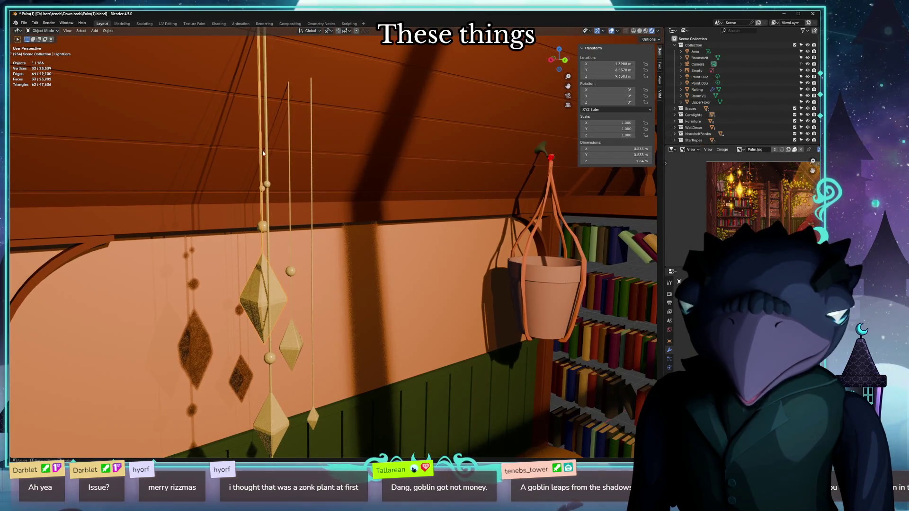
# Box-select the hanging ropes and gems, then deselect RoomV1 and the roof.
pyautogui.scroll(-3, 749, 86)
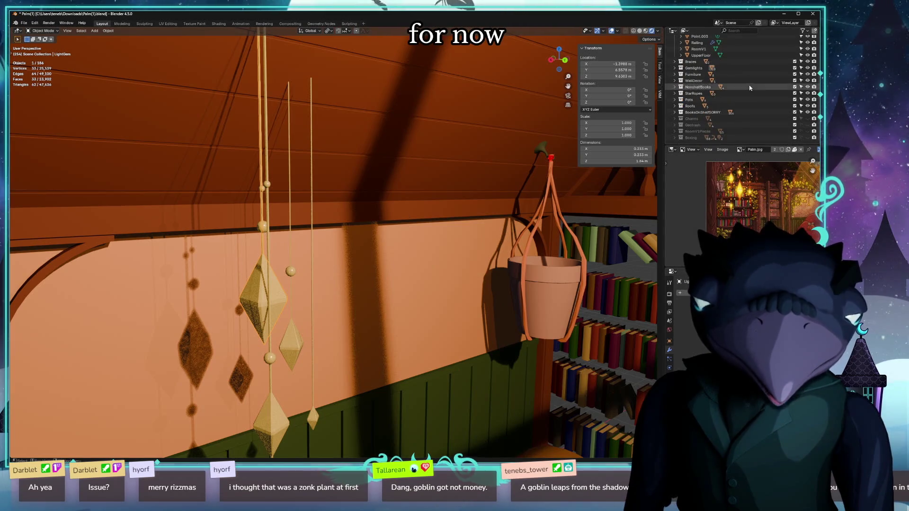
pyautogui.scroll(4, 750, 114)
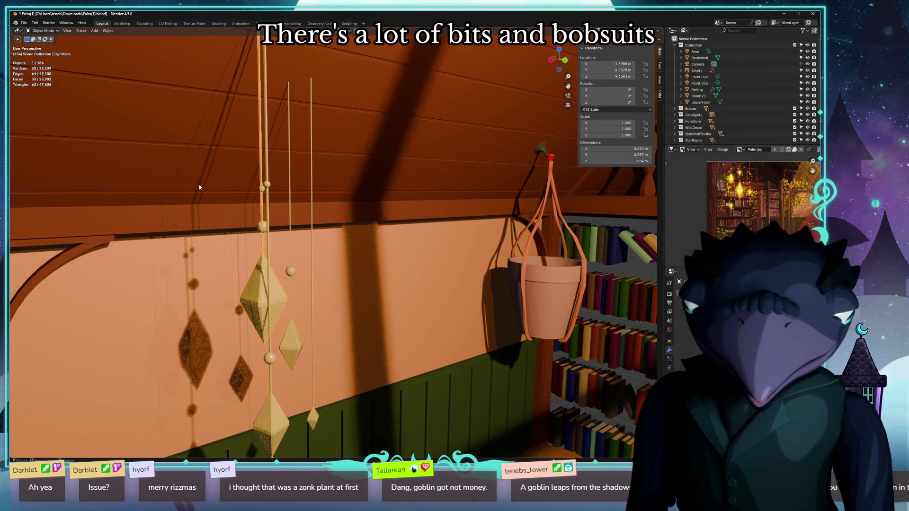
pyautogui.moveTo(220, 205); pyautogui.dragTo(344, 384)
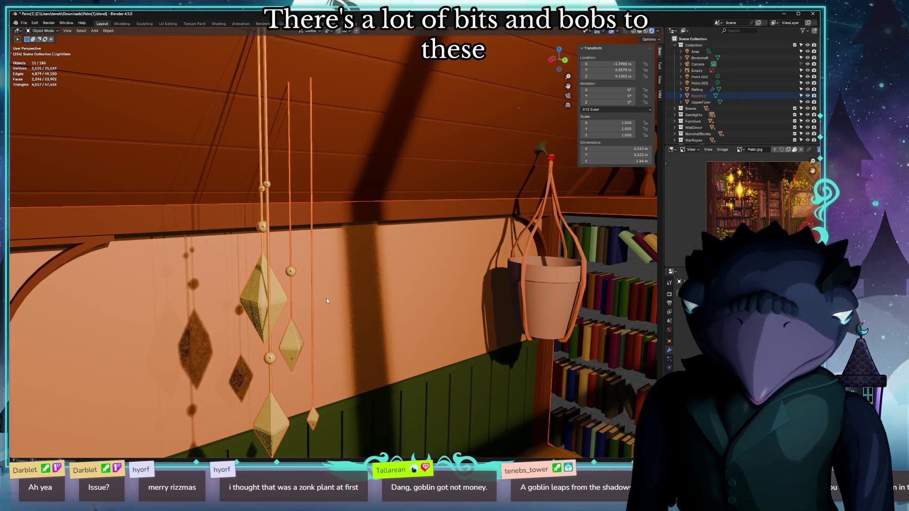
pyautogui.moveTo(213, 161)
pyautogui.mouseDown()
pyautogui.moveTo(361, 379)
pyautogui.moveTo(373, 428)
pyautogui.mouseUp()
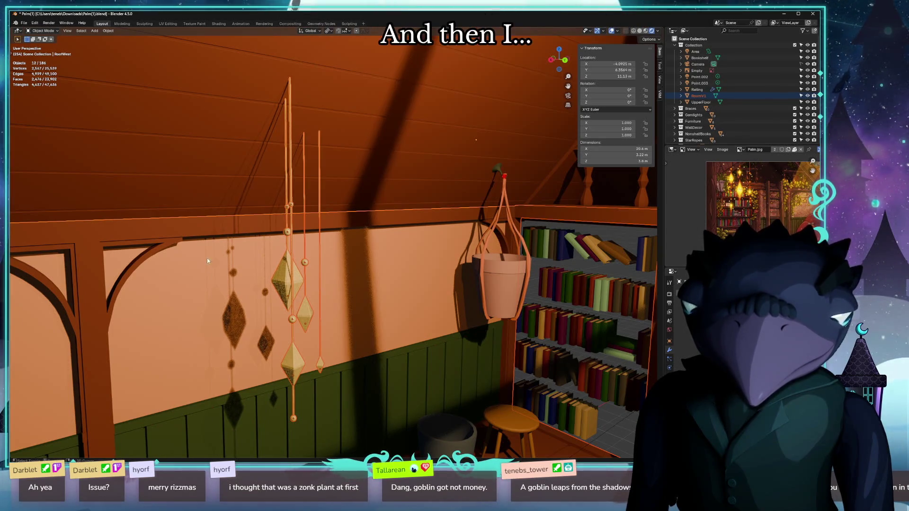
pyautogui.keyDown('shift'); pyautogui.click(189, 278); pyautogui.keyUp('shift')
pyautogui.keyDown('shift'); pyautogui.click(191, 300); pyautogui.keyUp('shift')
pyautogui.keyDown('shift'); pyautogui.click(192, 302); pyautogui.keyUp('shift')
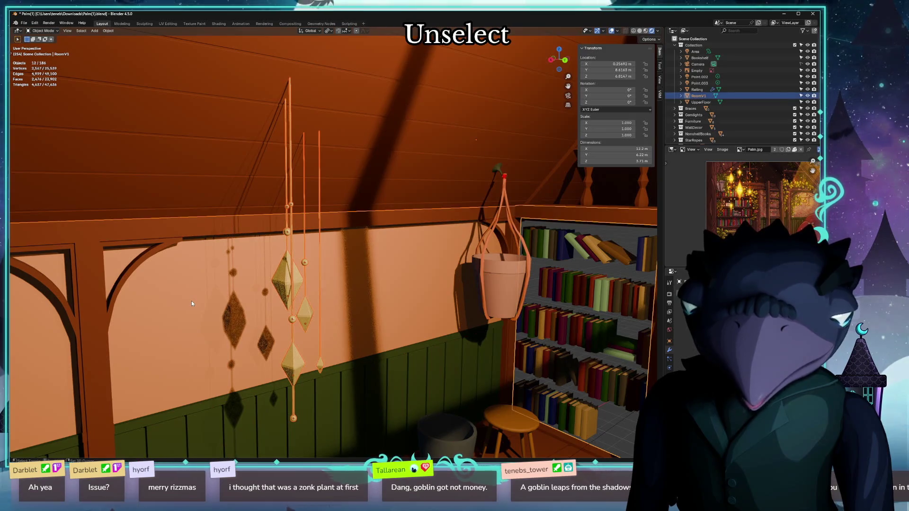
pyautogui.keyDown('shift'); pyautogui.click(191, 304); pyautogui.keyUp('shift')
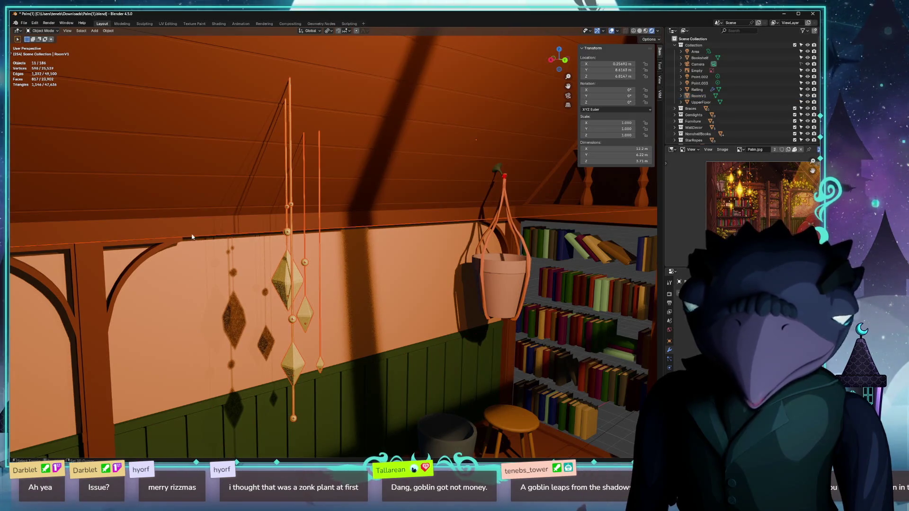
pyautogui.keyDown('shift'); pyautogui.click(211, 119); pyautogui.keyUp('shift')
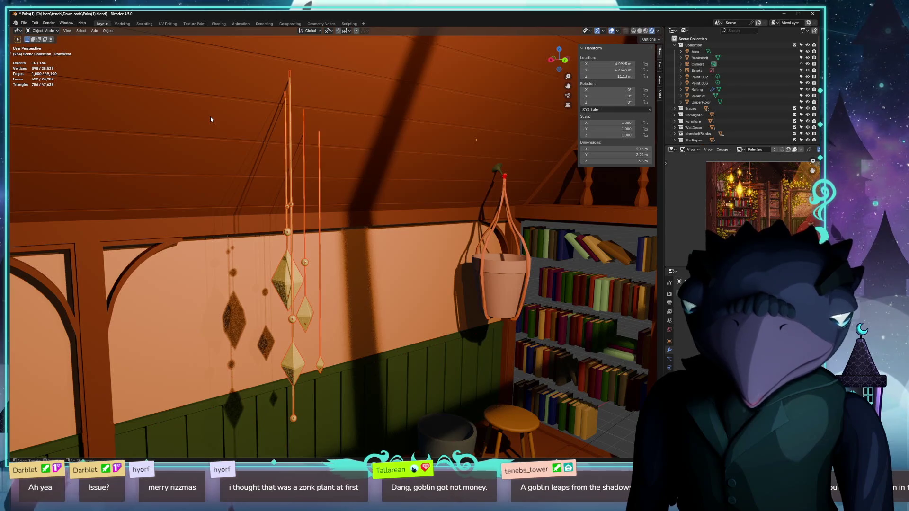
# Reset the ornaments' location to the origin with Alt+G, frame them, and group them into a new collection.
pyautogui.press('g')
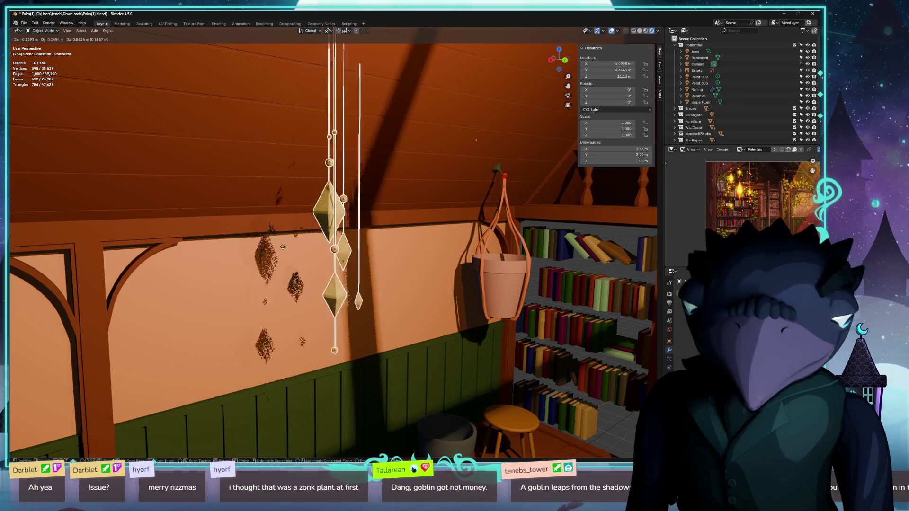
pyautogui.rightClick(241, 304)
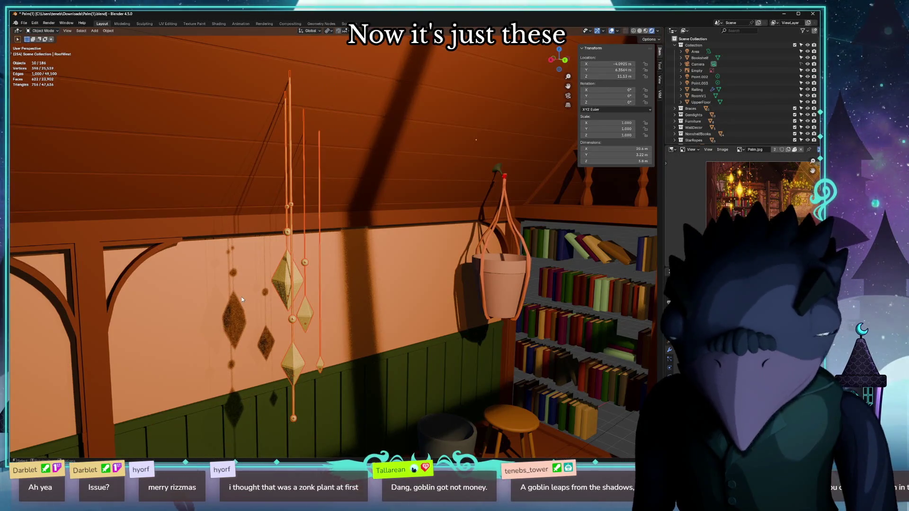
pyautogui.hotkey('alt', 'g')
pyautogui.press('KP_Decimal')
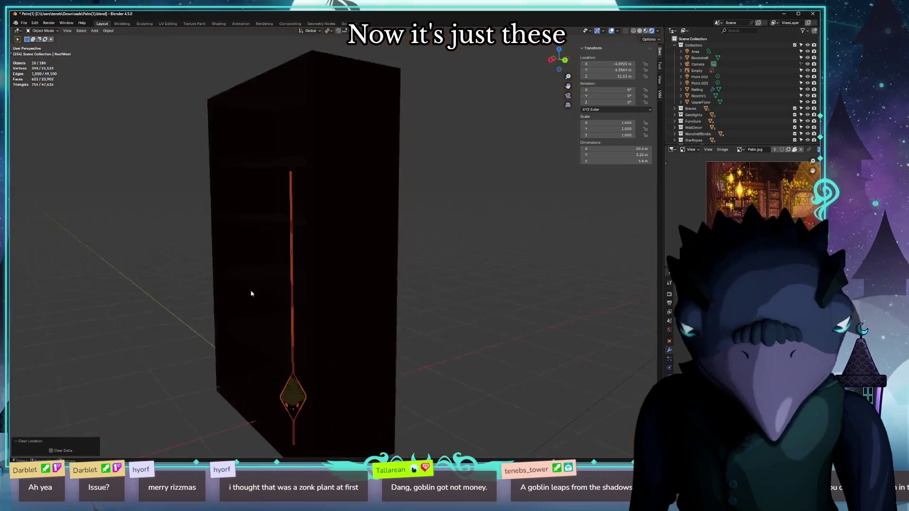
pyautogui.scroll(-4, 405, 256)
pyautogui.moveTo(328, 260); pyautogui.dragTo(158, 250)
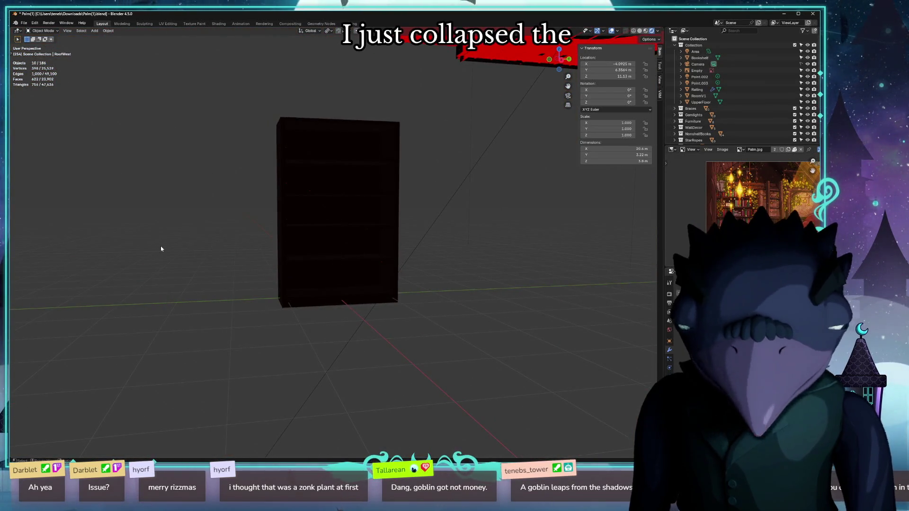
pyautogui.press('KP_Decimal')
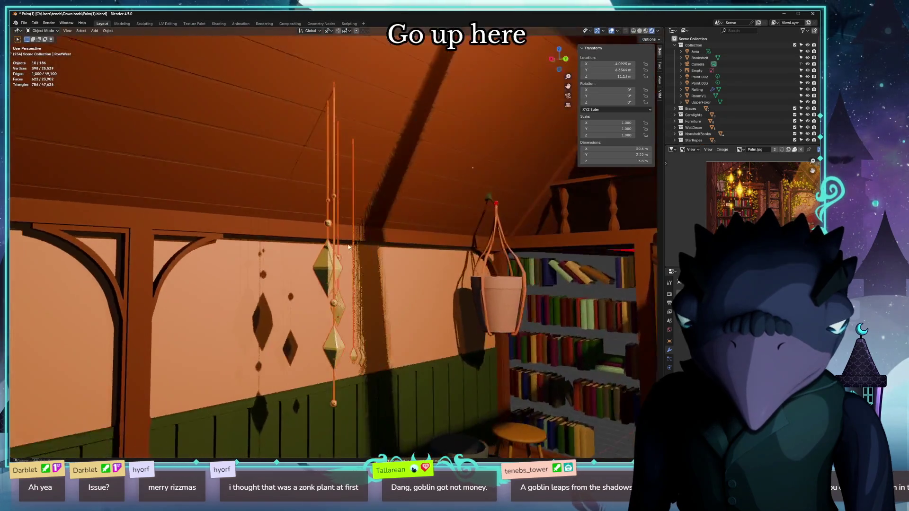
pyautogui.moveTo(348, 246)
pyautogui.mouseDown()
pyautogui.moveTo(284, 260)
pyautogui.moveTo(297, 250)
pyautogui.mouseUp()
pyautogui.hotkey('ctrl', 'g')
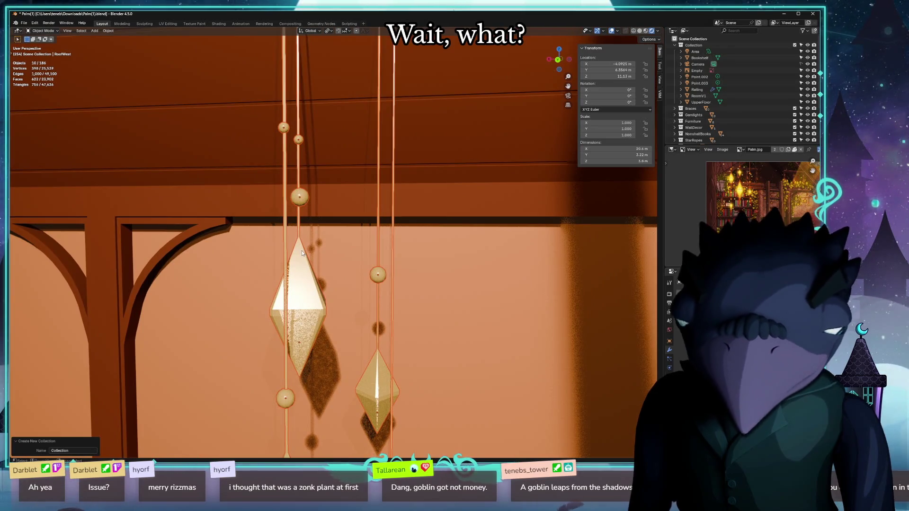
# Join the ornament pieces into one object with the gem ball active, and move it to the origin.
pyautogui.click(300, 224)
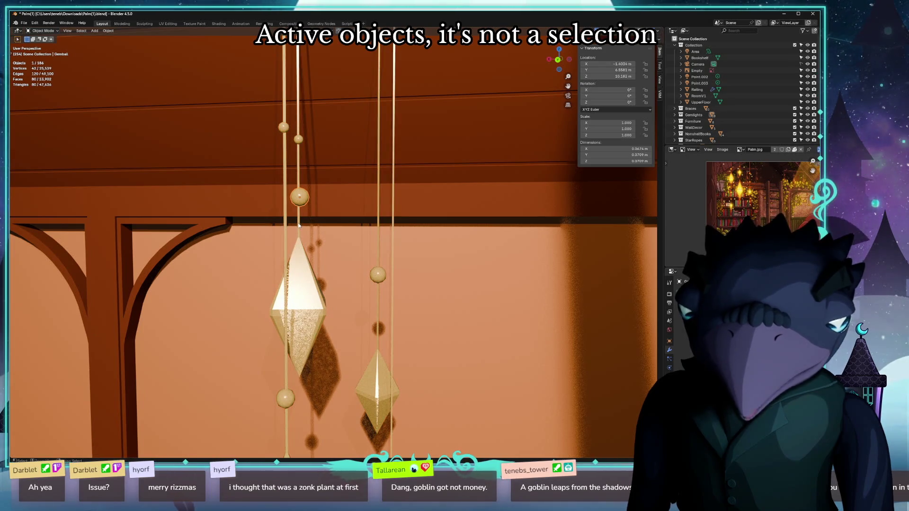
pyautogui.hotkey('ctrl', 'z')
pyautogui.hotkey('ctrl', 'shift', 'z')
pyautogui.hotkey('ctrl', 'z')
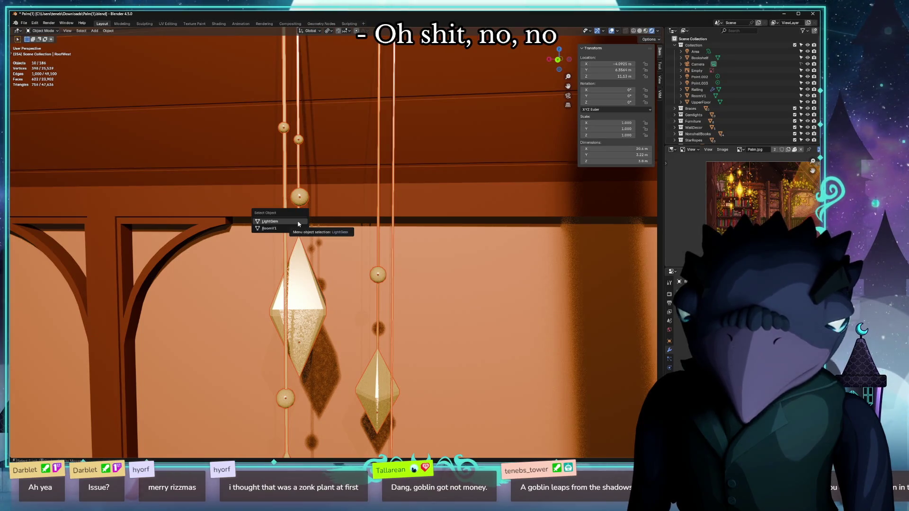
pyautogui.keyDown('shift'); pyautogui.click(306, 202); pyautogui.keyUp('shift')
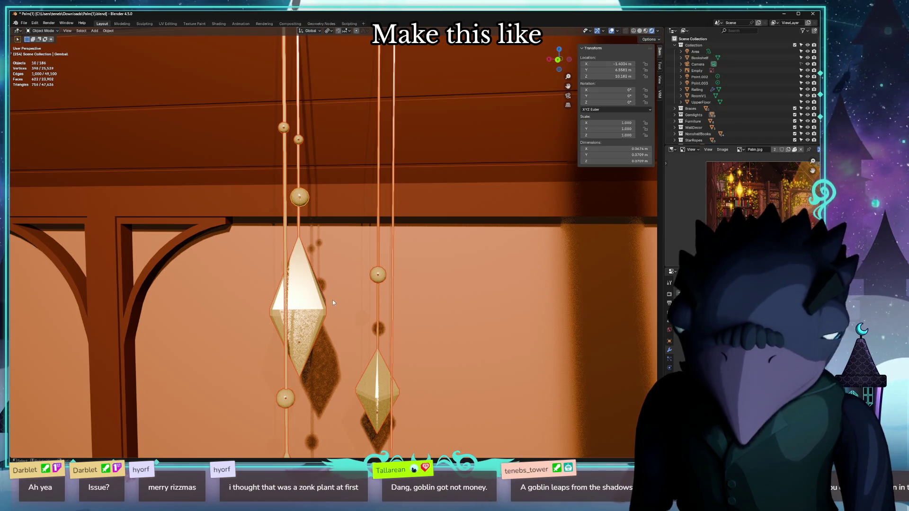
pyautogui.hotkey('ctrl', 'j')
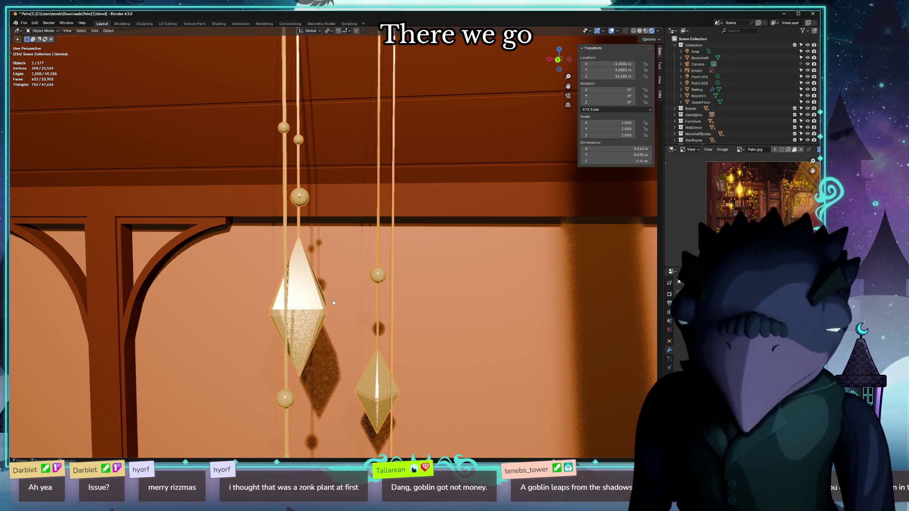
pyautogui.hotkey('alt', 'g')
pyautogui.press('KP_Decimal')
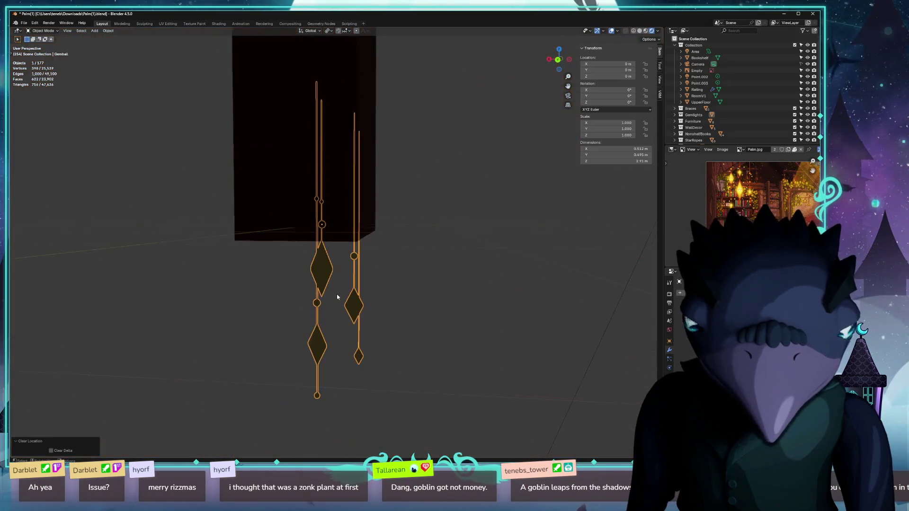
pyautogui.scroll(-4, 337, 294)
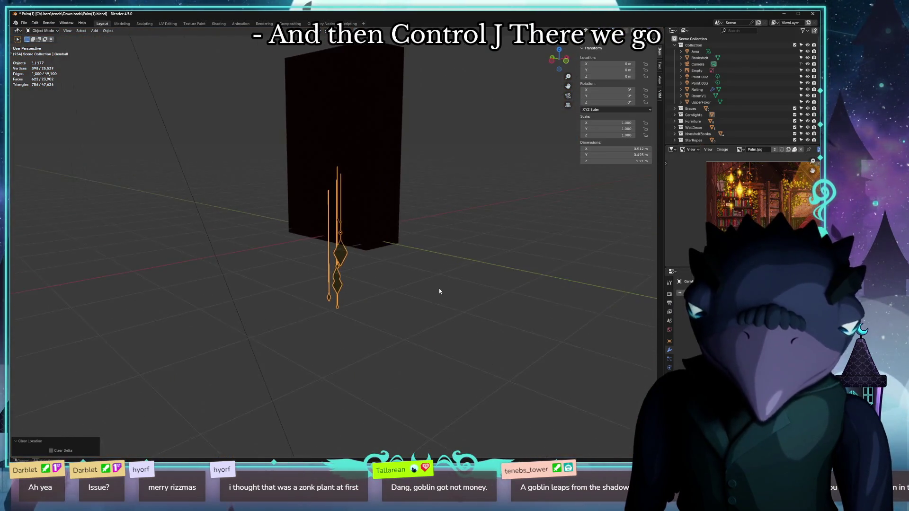
pyautogui.moveTo(438, 291); pyautogui.dragTo(349, 290)
# Cancel an FBX export, then export via glTF 2.0 as palm_chandelier.glb in the palm folder.
pyautogui.click(23, 23)
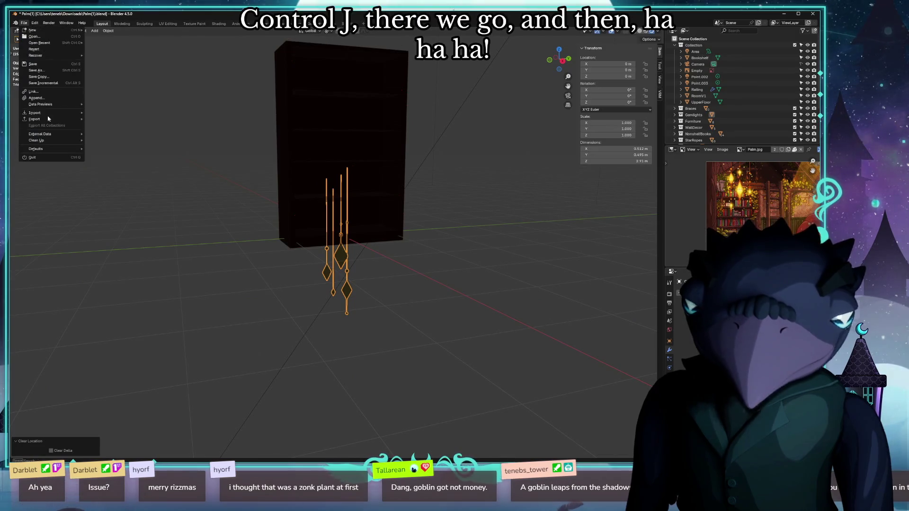
pyautogui.moveTo(67, 123)
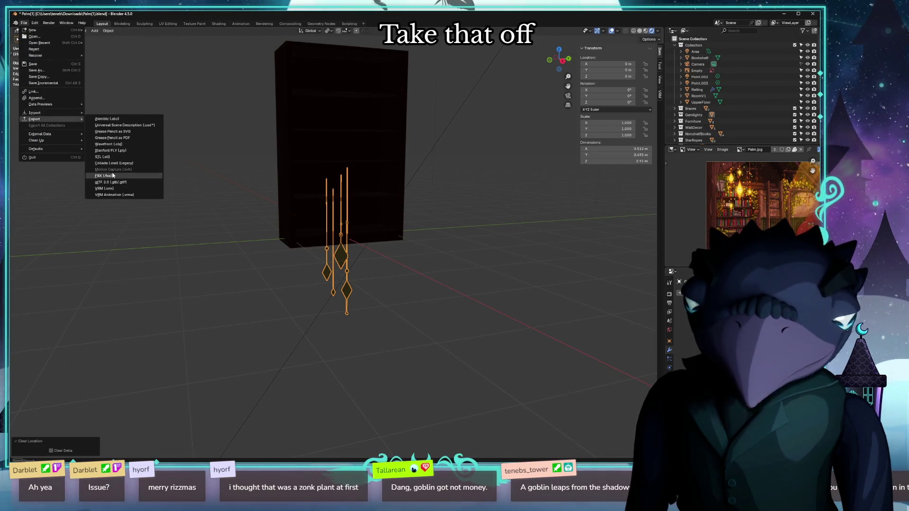
pyautogui.click(104, 176)
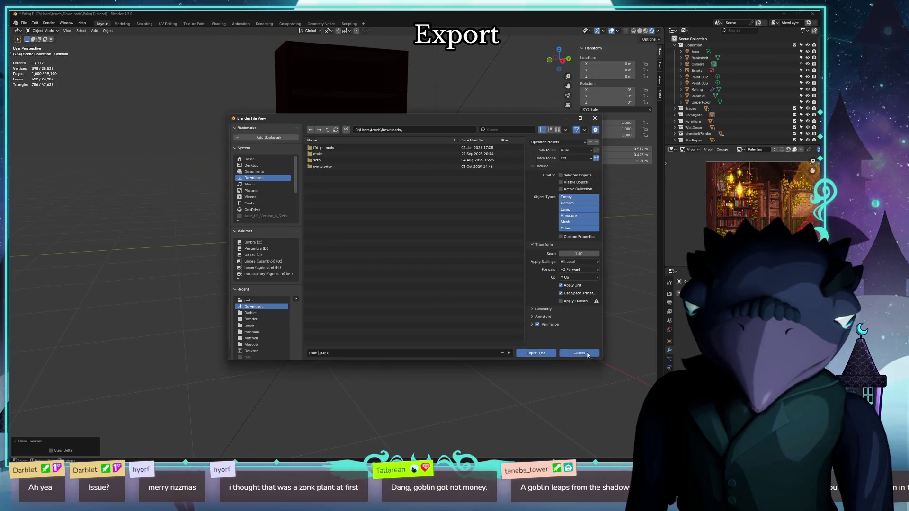
pyautogui.click(587, 354)
pyautogui.click(23, 23)
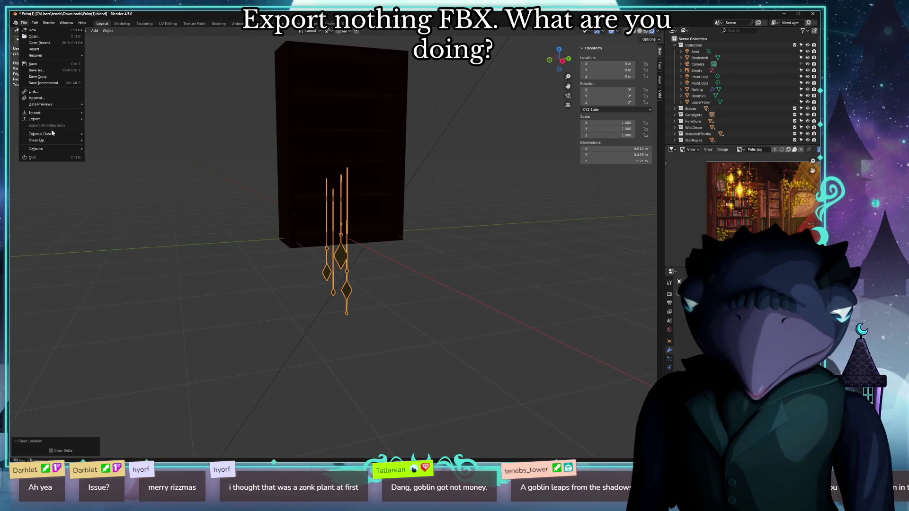
pyautogui.moveTo(42, 119)
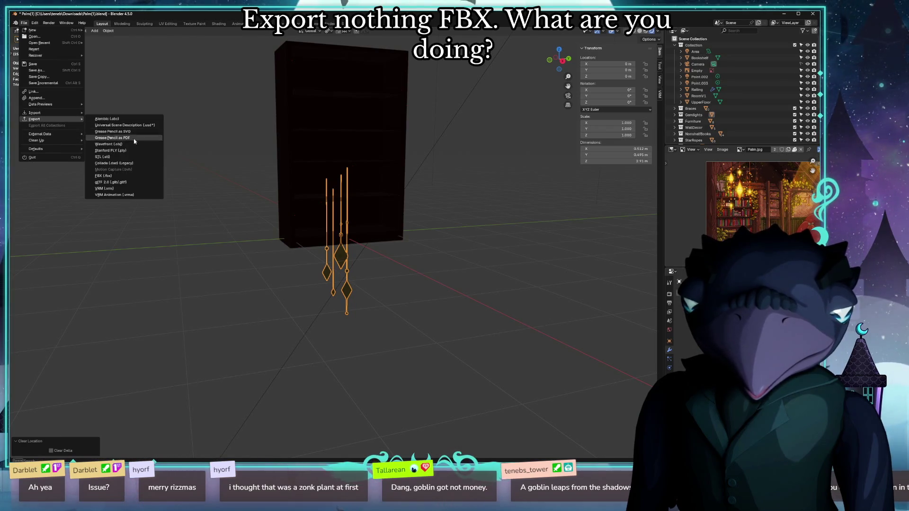
pyautogui.click(111, 182)
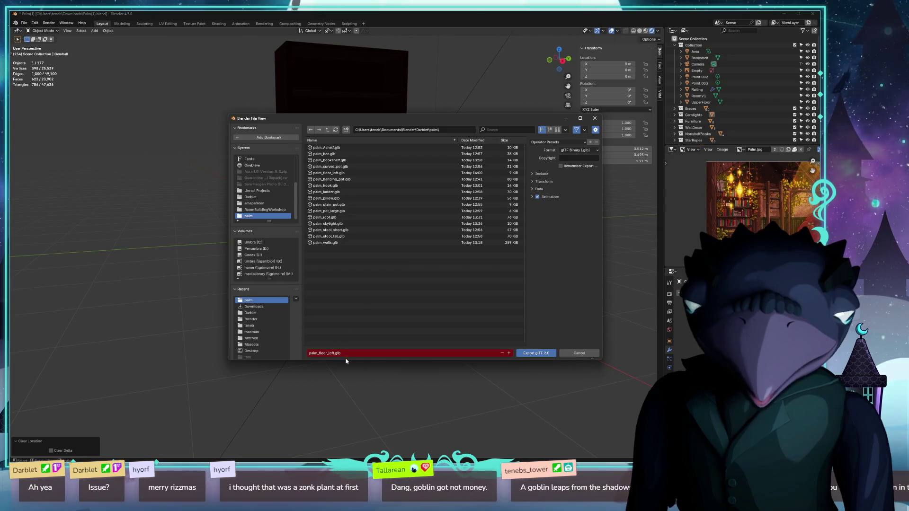
pyautogui.click(319, 353)
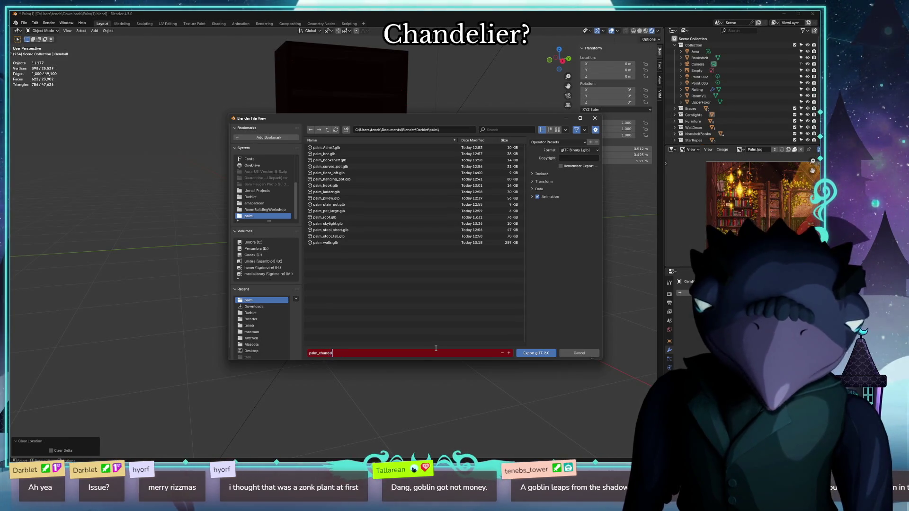
pyautogui.write('lier.glb')
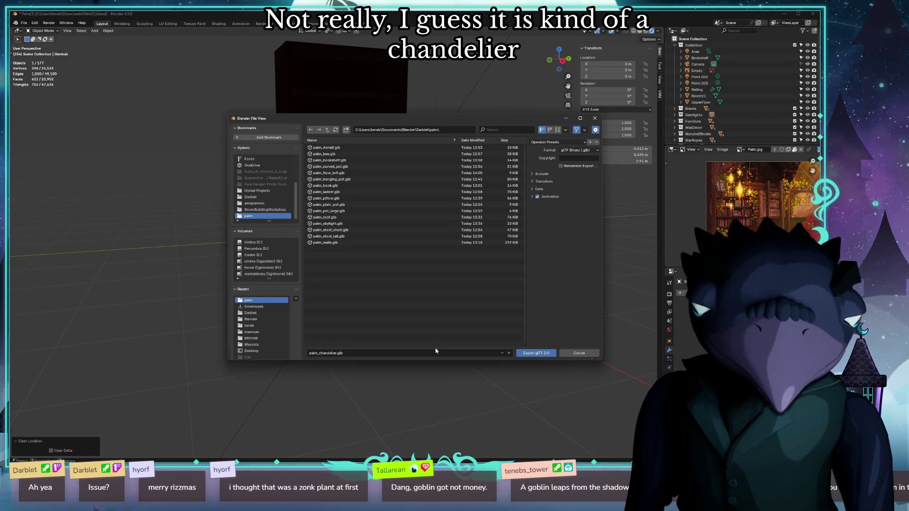
pyautogui.click(522, 356)
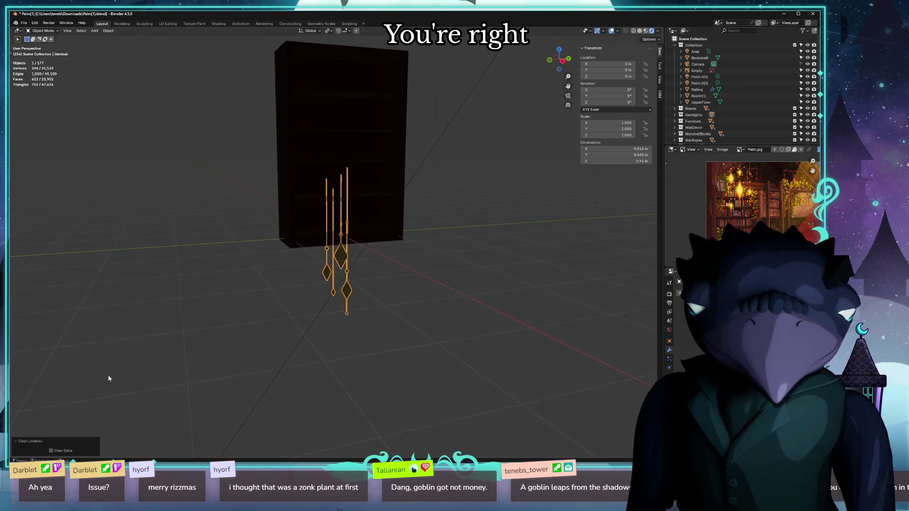
pyautogui.hotkey('alt', 'Tab')
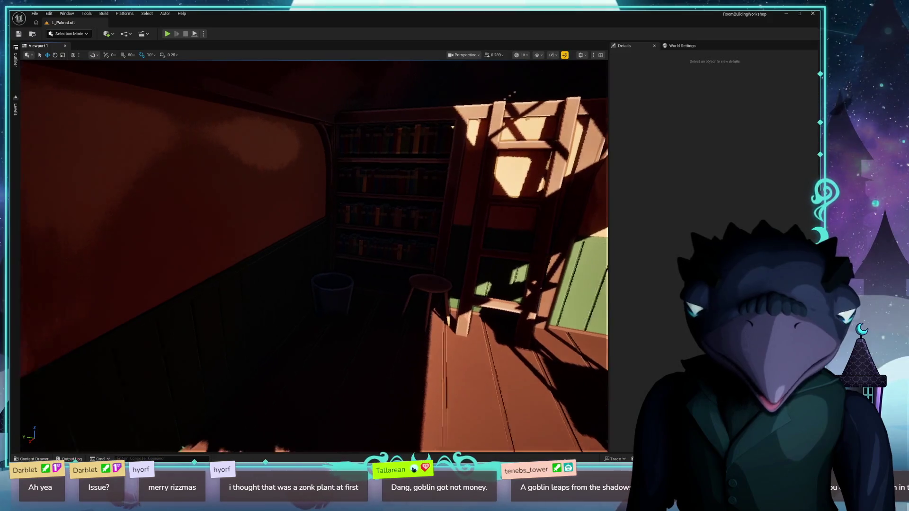
# Delete the placeholder chandelier hanging from the loft ceiling.
pyautogui.moveTo(313, 256); pyautogui.dragTo(256, 256)
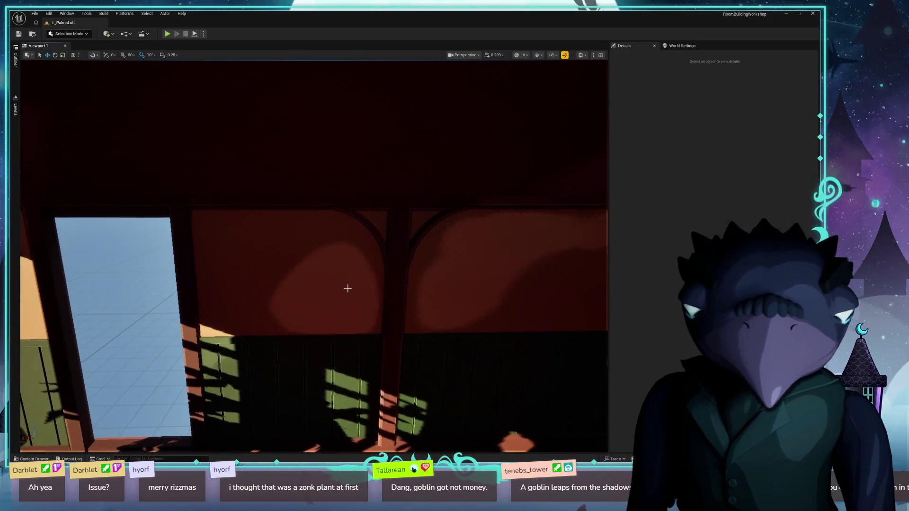
pyautogui.hotkey('ctrl', 'space')
pyautogui.click(61, 325)
pyautogui.moveTo(309, 228)
pyautogui.mouseDown()
pyautogui.moveTo(282, 161)
pyautogui.moveTo(290, 156)
pyautogui.moveTo(288, 229)
pyautogui.mouseUp()
pyautogui.click(283, 161)
pyautogui.press('Delete')
# Browse to Documents/Blender/Darblet/palm and choose palm_chandelier.glb for import.
pyautogui.hotkey('ctrl', 'space')
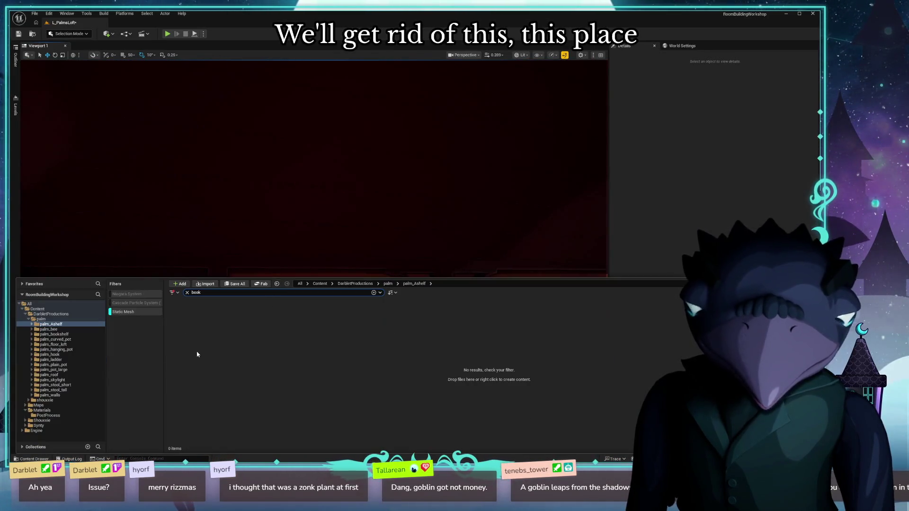
pyautogui.click(42, 319)
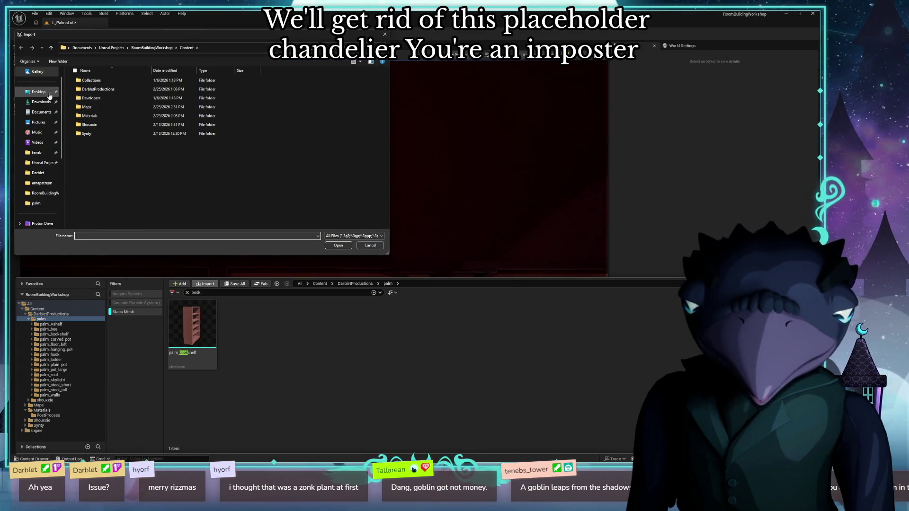
pyautogui.click(41, 111)
pyautogui.scroll(4, 124, 130)
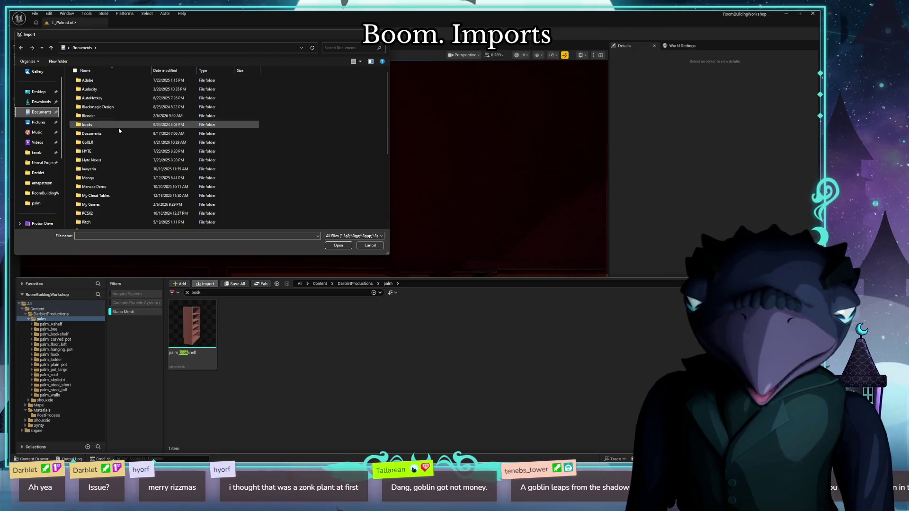
pyautogui.doubleClick(88, 116)
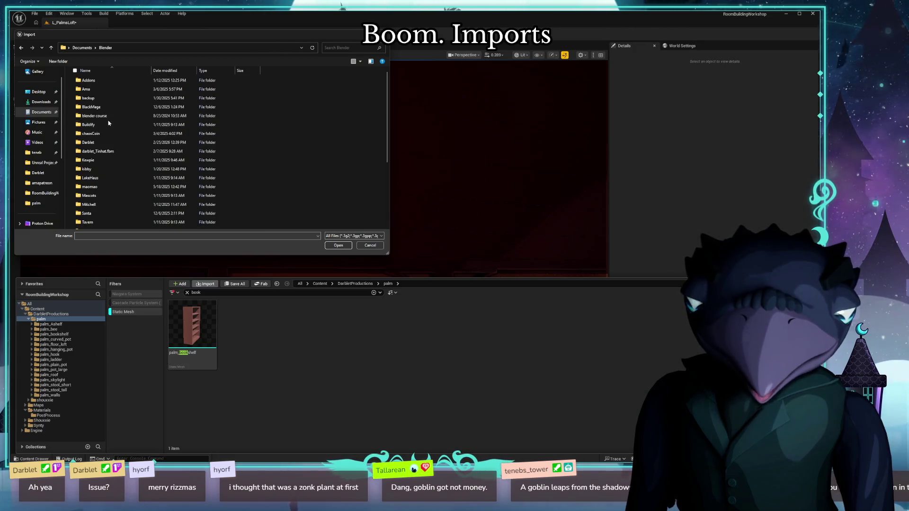
pyautogui.doubleClick(89, 142)
pyautogui.doubleClick(94, 98)
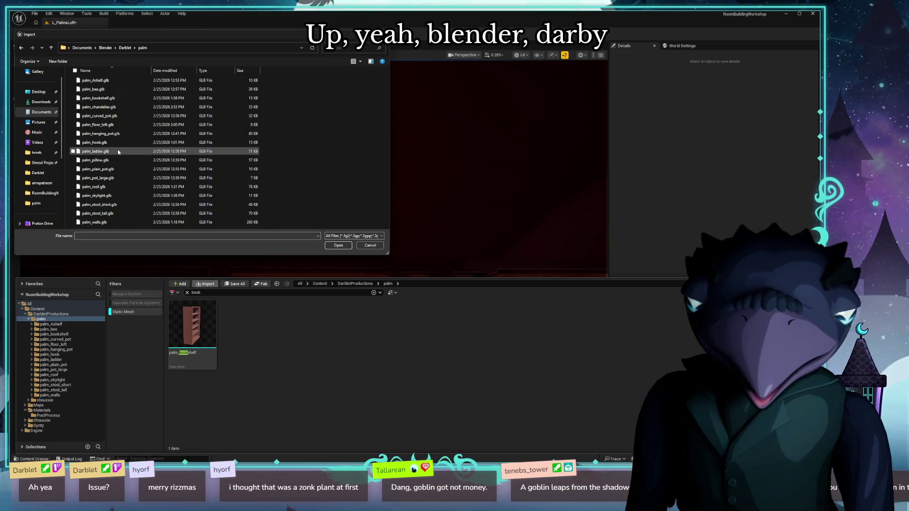
pyautogui.doubleClick(100, 108)
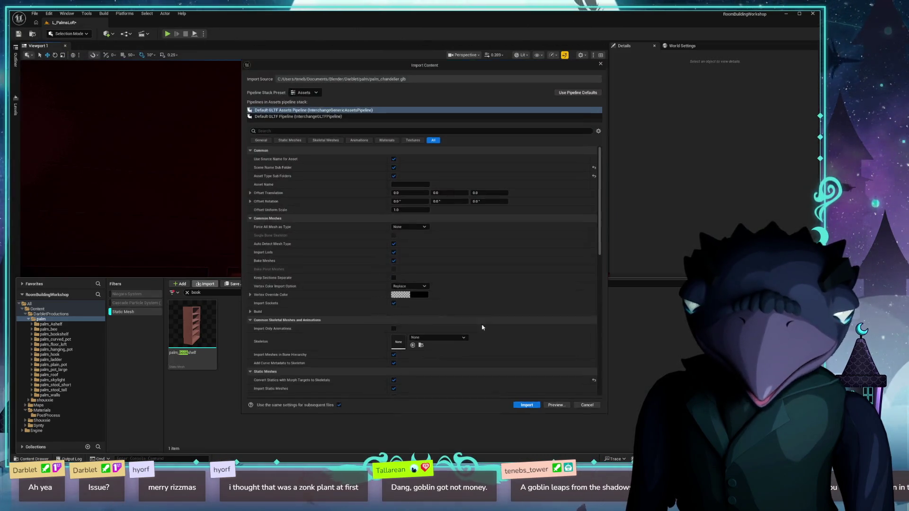
# Import palm_chandelier with the default settings and drop the static mesh into the loft.
pyautogui.click(526, 407)
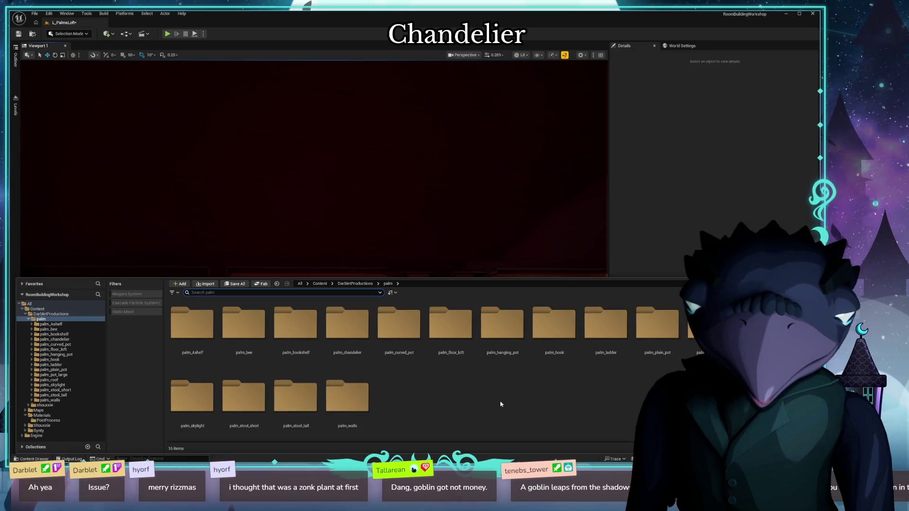
pyautogui.click(140, 311)
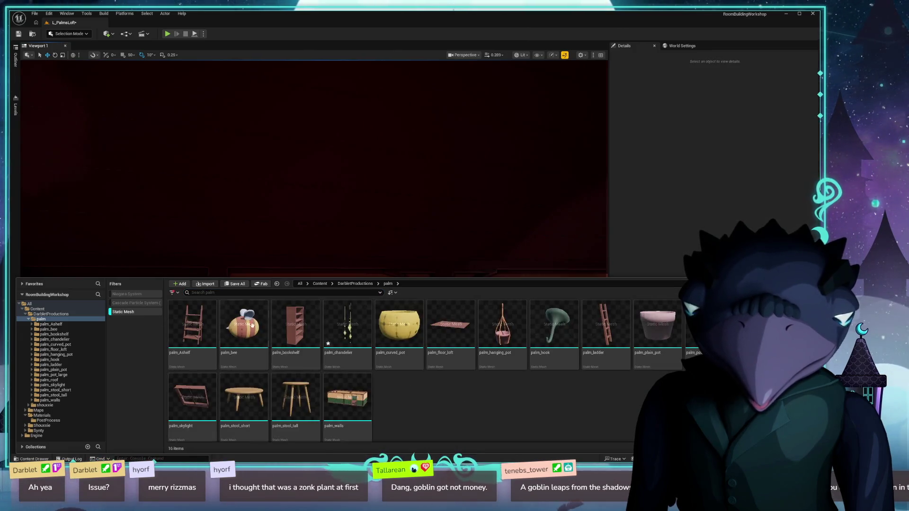
pyautogui.moveTo(347, 326)
pyautogui.mouseDown()
pyautogui.moveTo(244, 321)
pyautogui.moveTo(336, 384)
pyautogui.mouseUp()
# Position the chandelier under the ceiling at roughly X -458, Z 373, checking in unlit view.
pyautogui.moveTo(190, 269)
pyautogui.mouseDown()
pyautogui.moveTo(327, 267)
pyautogui.moveTo(321, 215)
pyautogui.moveTo(337, 197)
pyautogui.moveTo(227, 202)
pyautogui.moveTo(359, 204)
pyautogui.moveTo(325, 164)
pyautogui.mouseUp()
pyautogui.moveTo(308, 210)
pyautogui.mouseDown()
pyautogui.moveTo(337, 246)
pyautogui.moveTo(344, 237)
pyautogui.moveTo(280, 260)
pyautogui.mouseUp()
pyautogui.hotkey('alt', '3')
pyautogui.moveTo(284, 331)
pyautogui.mouseDown()
pyautogui.moveTo(304, 379)
pyautogui.moveTo(208, 379)
pyautogui.moveTo(261, 377)
pyautogui.moveTo(403, 258)
pyautogui.moveTo(392, 255)
pyautogui.mouseUp()
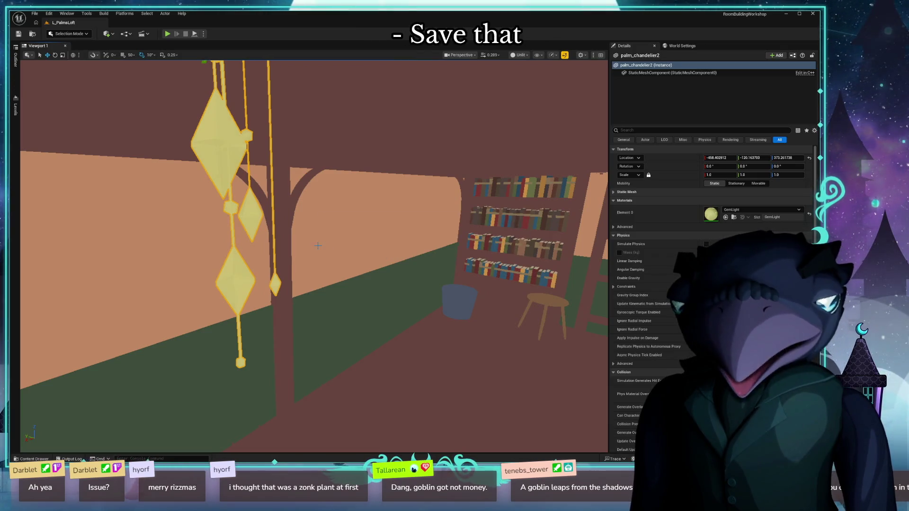
pyautogui.click(147, 204)
# Restore lit shading and look up at the loft roof and chandelier area.
pyautogui.hotkey('alt', '4')
pyautogui.click(426, 142)
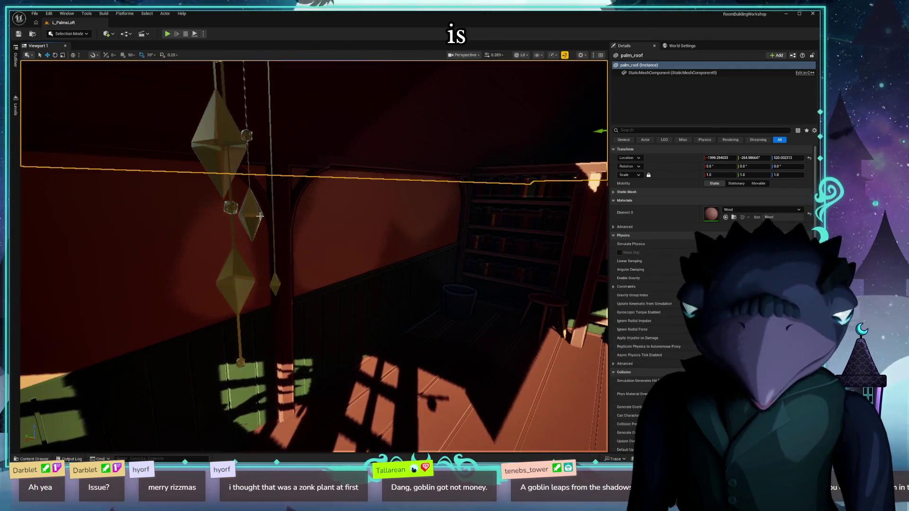
pyautogui.click(255, 216)
pyautogui.moveTo(241, 140)
pyautogui.mouseDown()
pyautogui.moveTo(225, 160)
pyautogui.moveTo(246, 362)
pyautogui.moveTo(239, 384)
pyautogui.moveTo(210, 384)
pyautogui.moveTo(246, 308)
pyautogui.mouseUp()
pyautogui.click(225, 152)
pyautogui.click(248, 388)
pyautogui.click(264, 253)
pyautogui.moveTo(264, 253); pyautogui.dragTo(118, 292)
pyautogui.click(263, 253)
# Find the duplicate palm_chandelier2 in the Outliner and frame it in the viewport.
pyautogui.hotkey('ctrl', 'space')
pyautogui.click(16, 60)
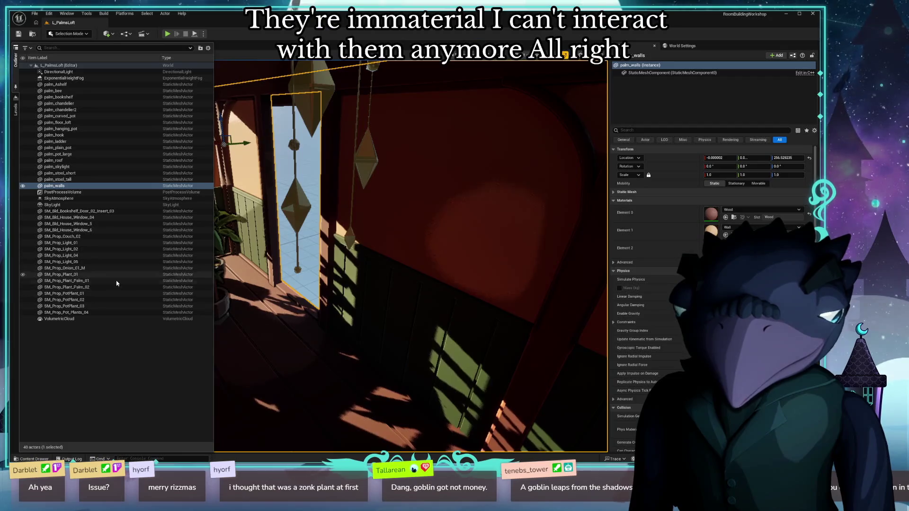
pyautogui.click(74, 109)
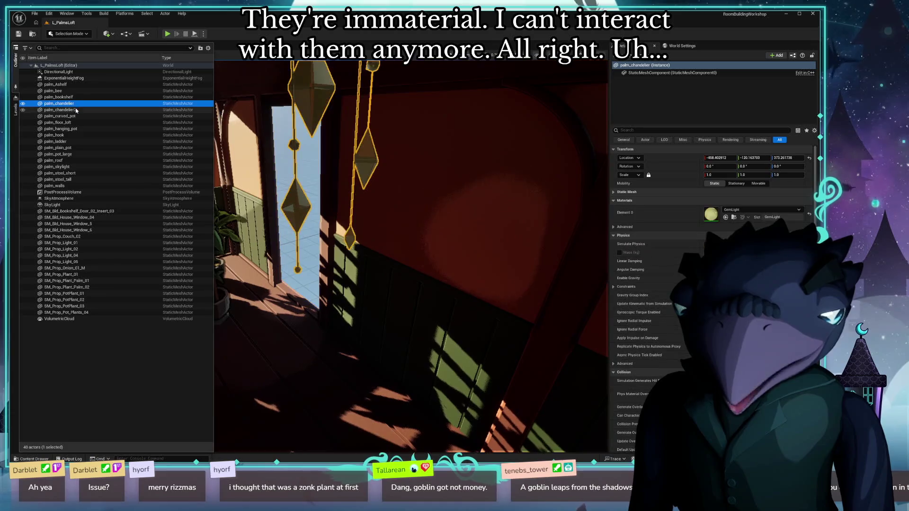
pyautogui.press('f')
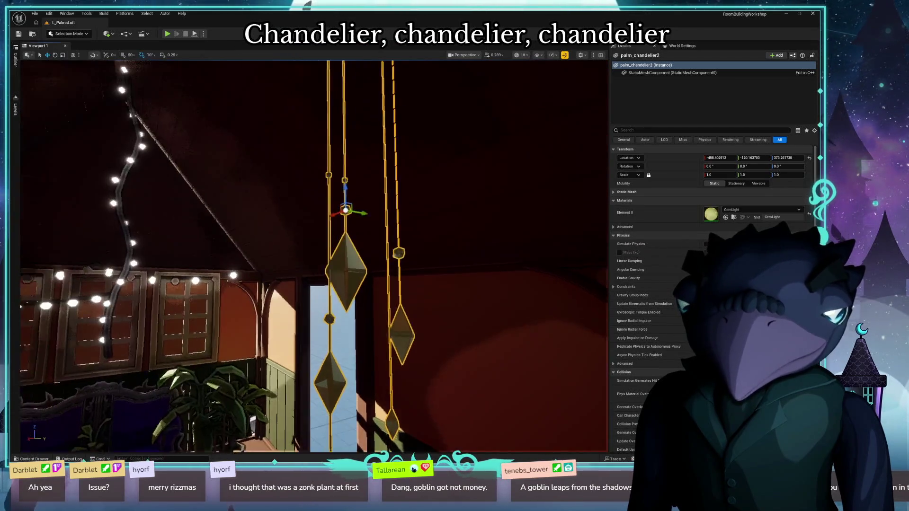
pyautogui.hotkey('ctrl', 'space')
pyautogui.hotkey('ctrl', 'space')
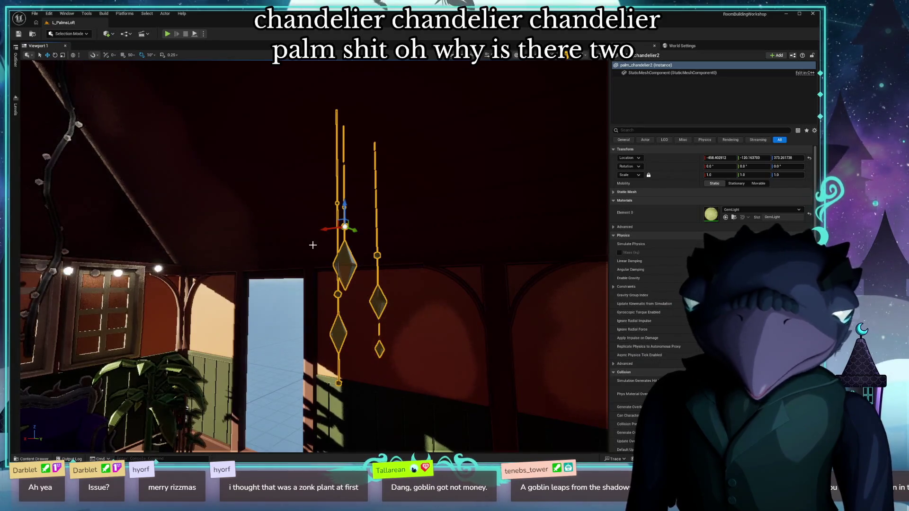
pyautogui.moveTo(340, 244); pyautogui.dragTo(259, 240)
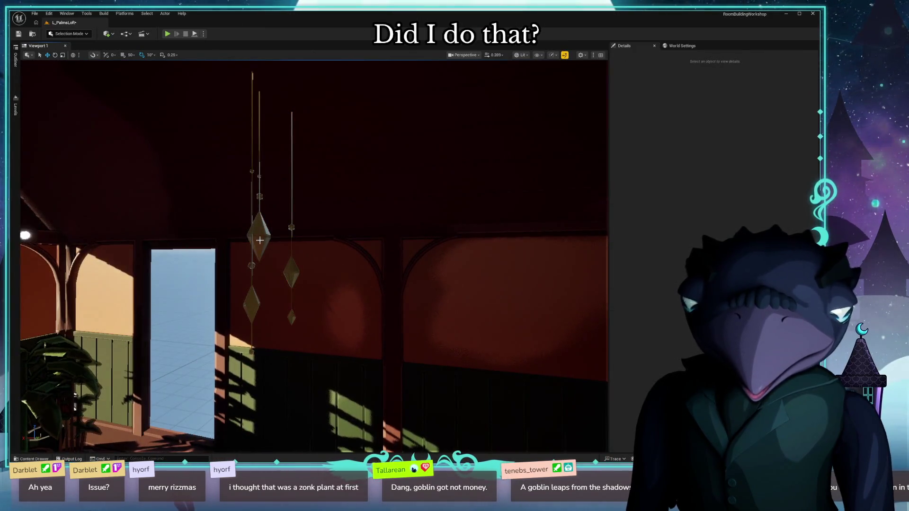
# Select the remaining palm_chandelier in the Outliner and focus the view on it.
pyautogui.click(259, 241)
pyautogui.hotkey('ctrl', 'space')
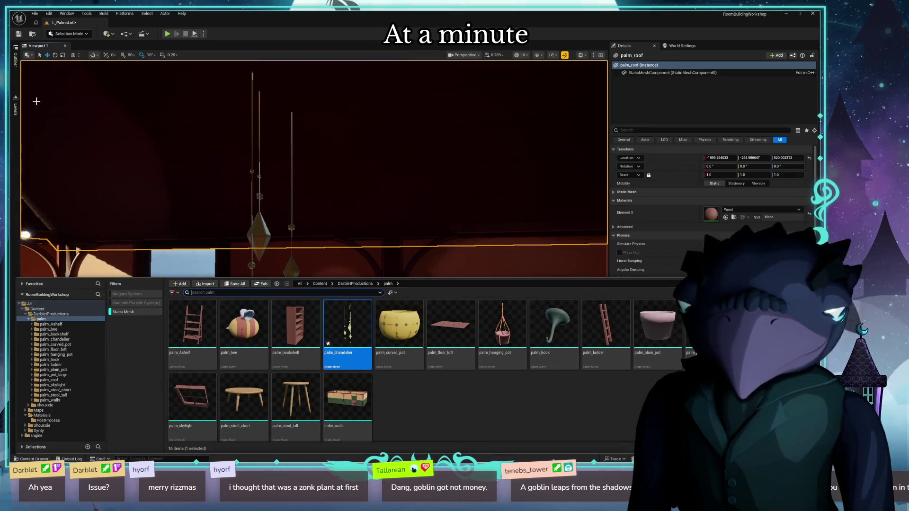
pyautogui.click(16, 59)
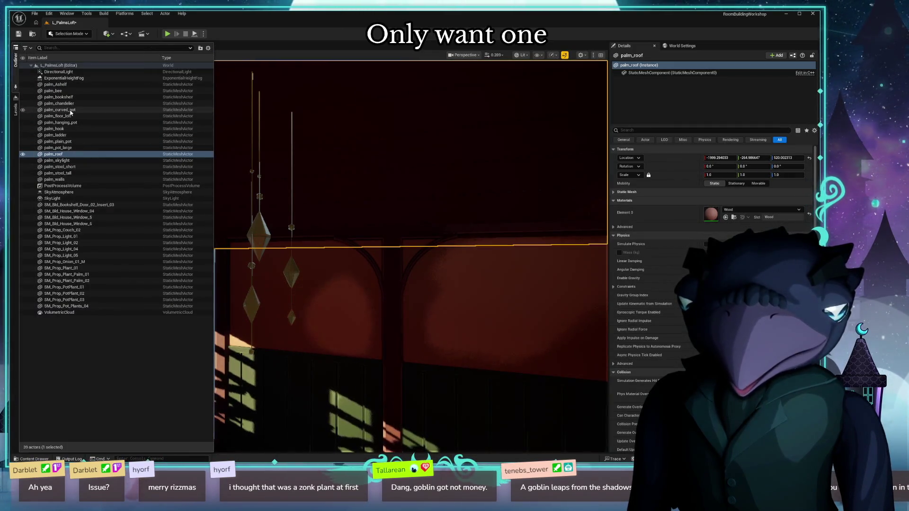
pyautogui.click(59, 103)
pyautogui.press('f')
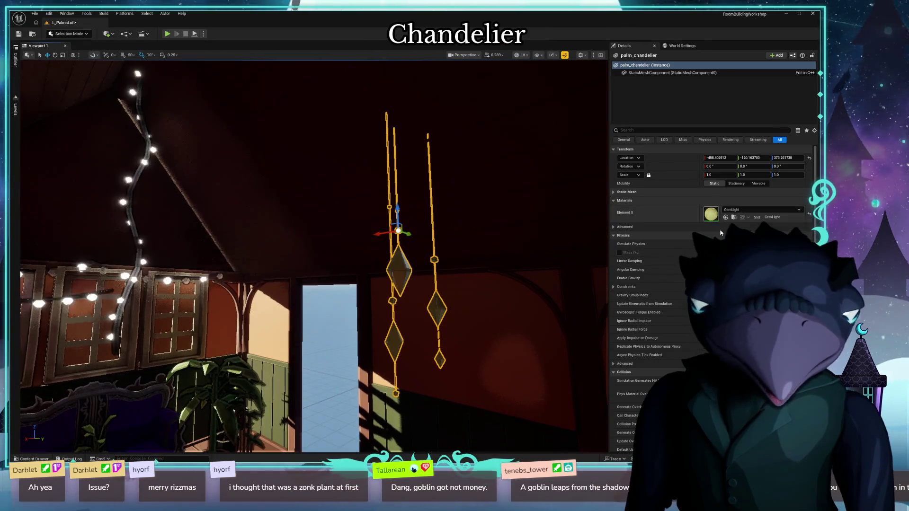
pyautogui.doubleClick(715, 217)
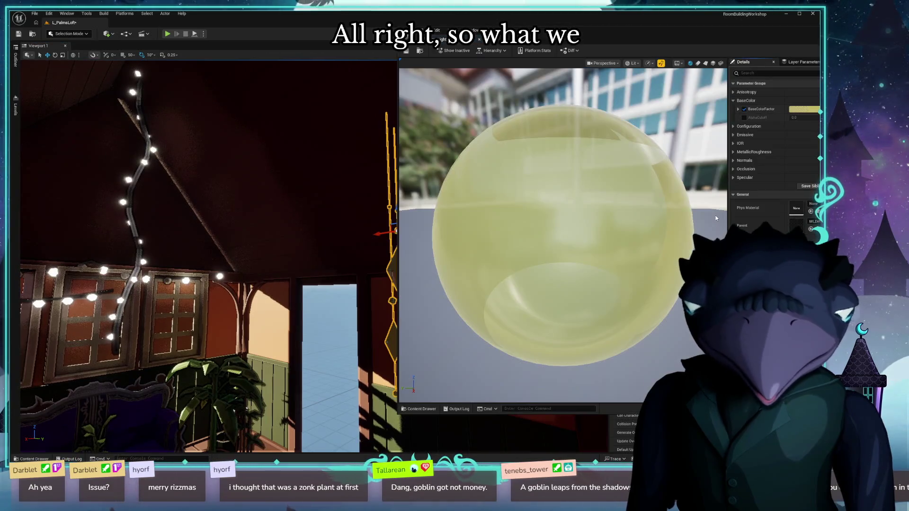
# Set GemLight's emissive colour to its pale yellow base colour and save the material.
pyautogui.scroll(-5, 523, 299)
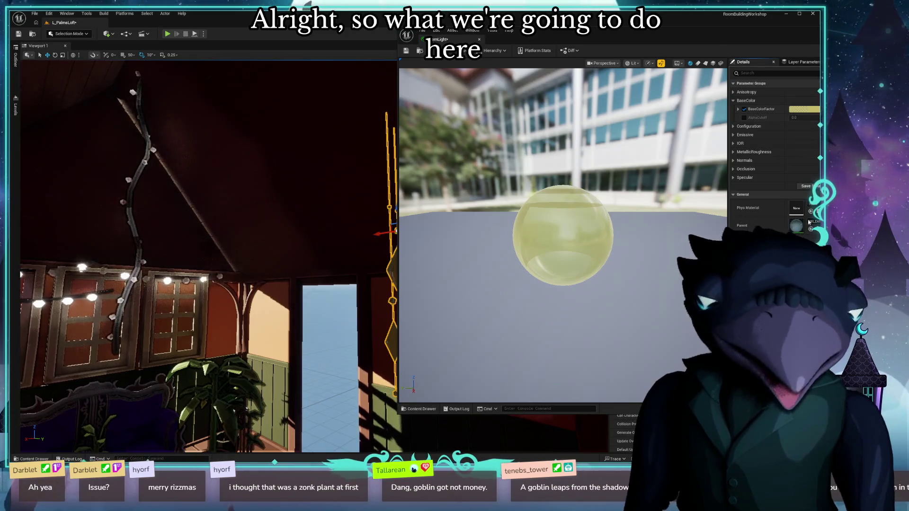
pyautogui.click(744, 135)
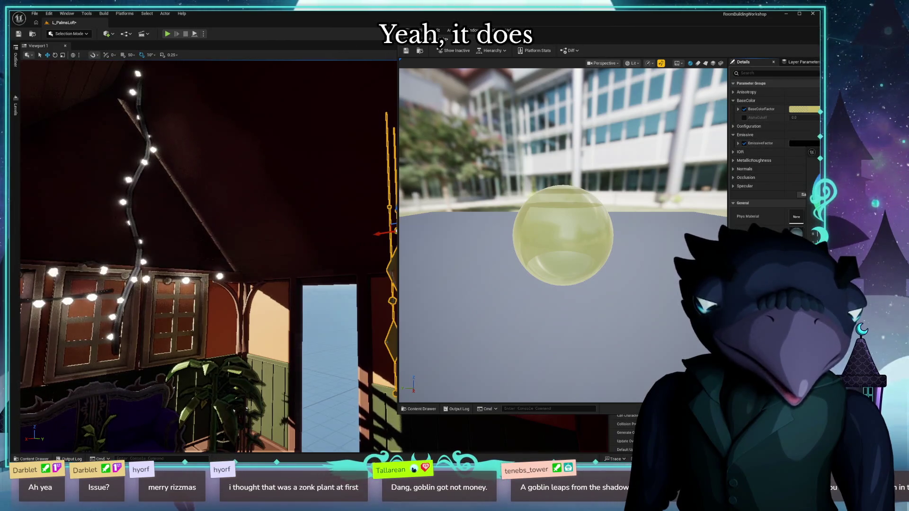
pyautogui.click(806, 108)
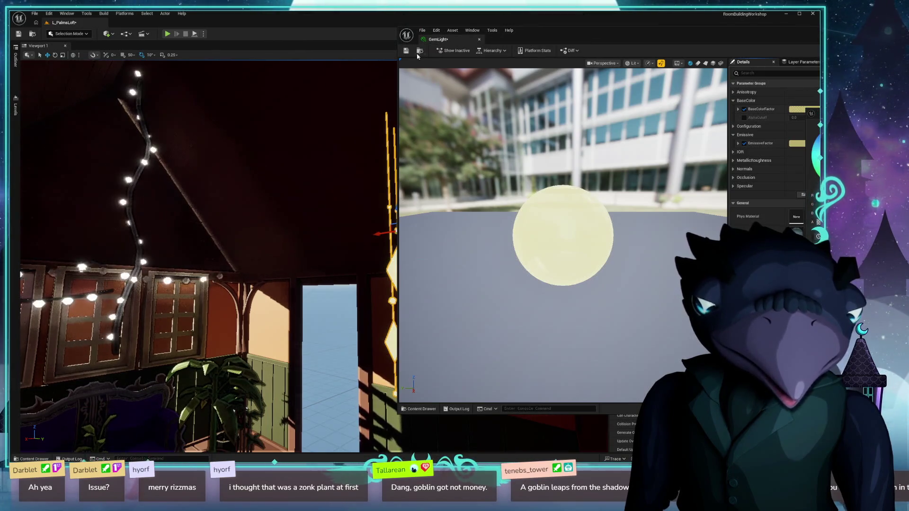
pyautogui.hotkey('ctrl', 's')
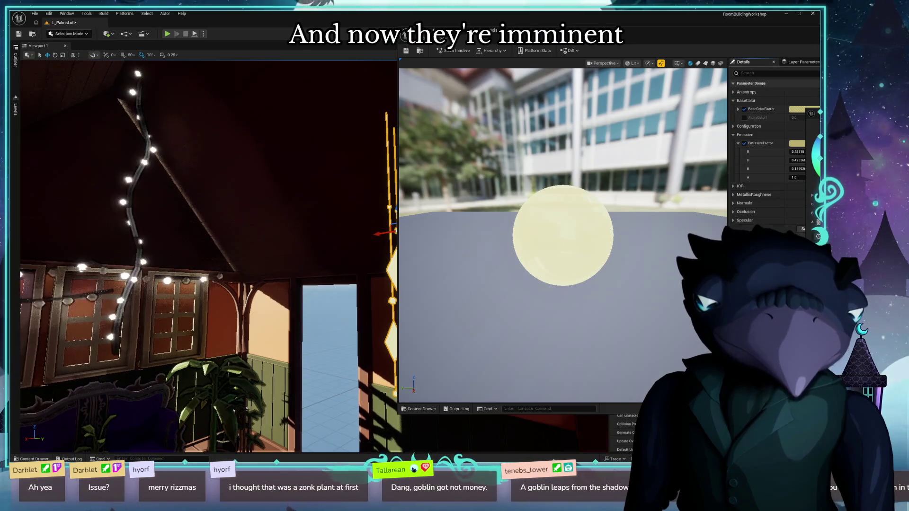
pyautogui.hotkey('alt', 'Tab')
# Inspect the glowing chandelier in the room and save the level.
pyautogui.moveTo(471, 331)
pyautogui.mouseDown()
pyautogui.moveTo(472, 298)
pyautogui.moveTo(430, 290)
pyautogui.moveTo(461, 236)
pyautogui.mouseUp()
pyautogui.press('Escape')
pyautogui.hotkey('ctrl', 's')
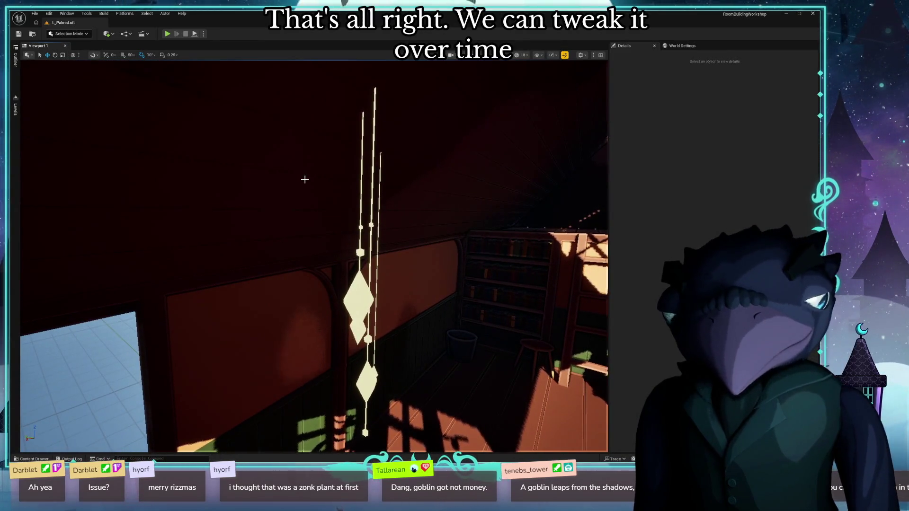
# Compare the loft with the reference screenshot, then reopen the palm assets drawer.
pyautogui.hotkey('alt', 'Tab')
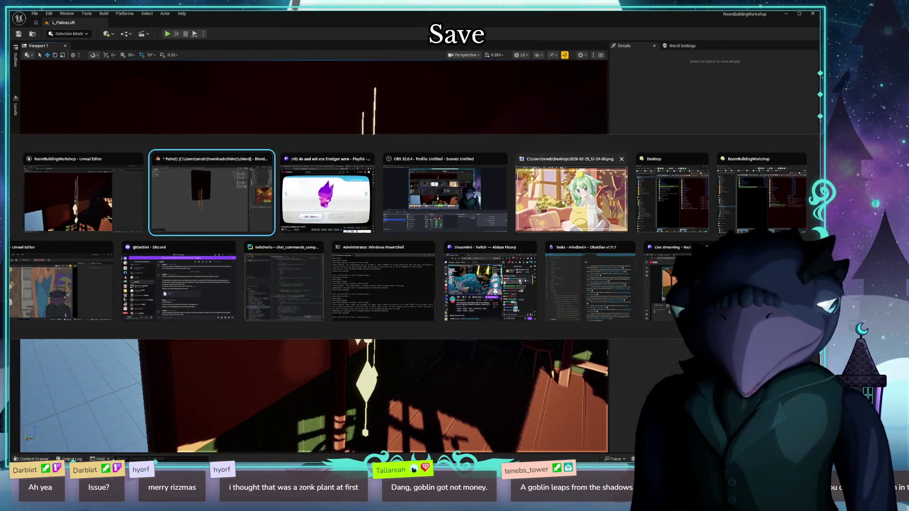
pyautogui.click(562, 203)
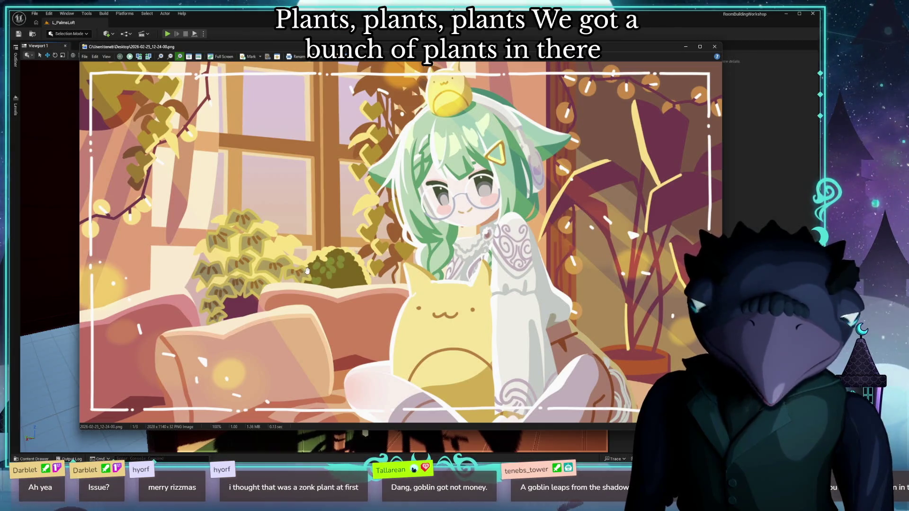
pyautogui.hotkey('alt', 'Tab')
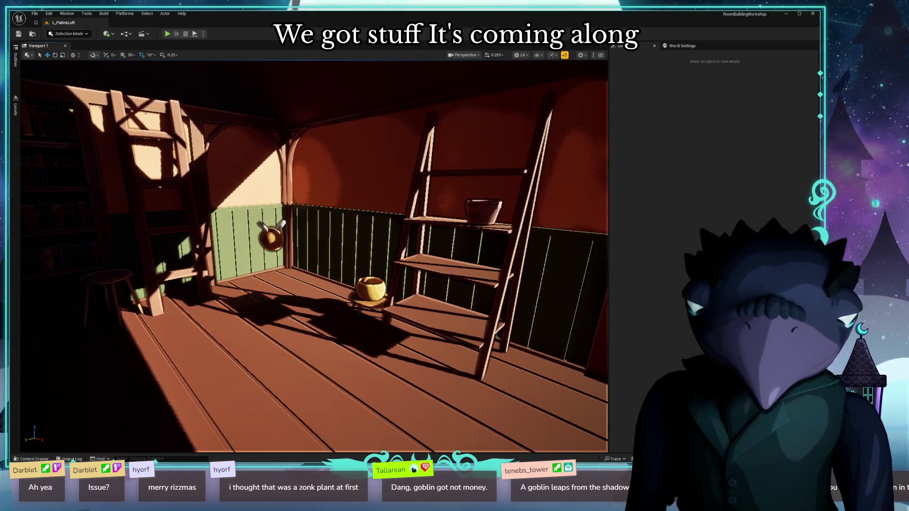
pyautogui.hotkey('ctrl', 'space')
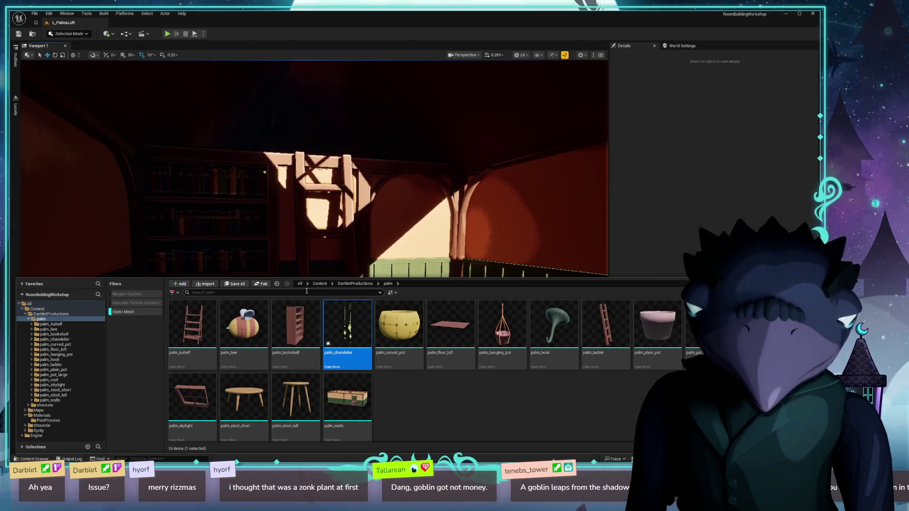
# Switch from the level editor over to the Blender scene of palm props.
pyautogui.hotkey('alt', 'Tab')
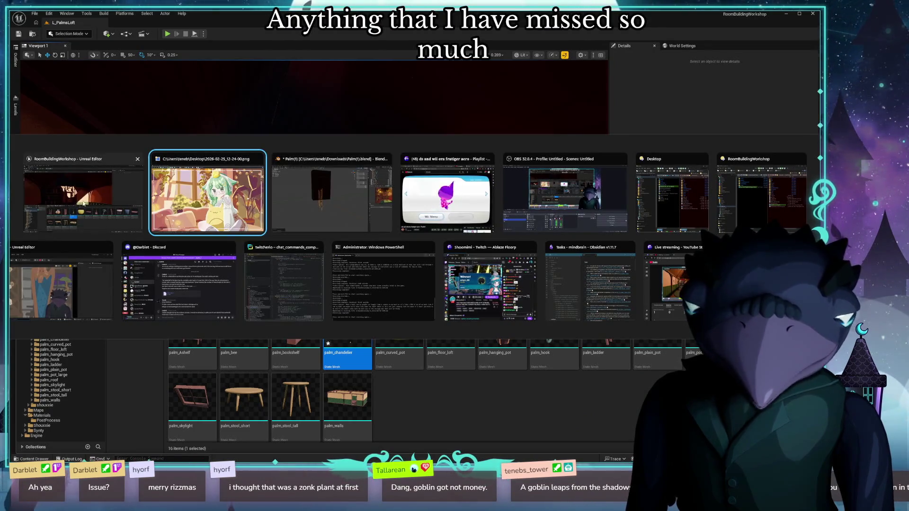
pyautogui.click(81, 187)
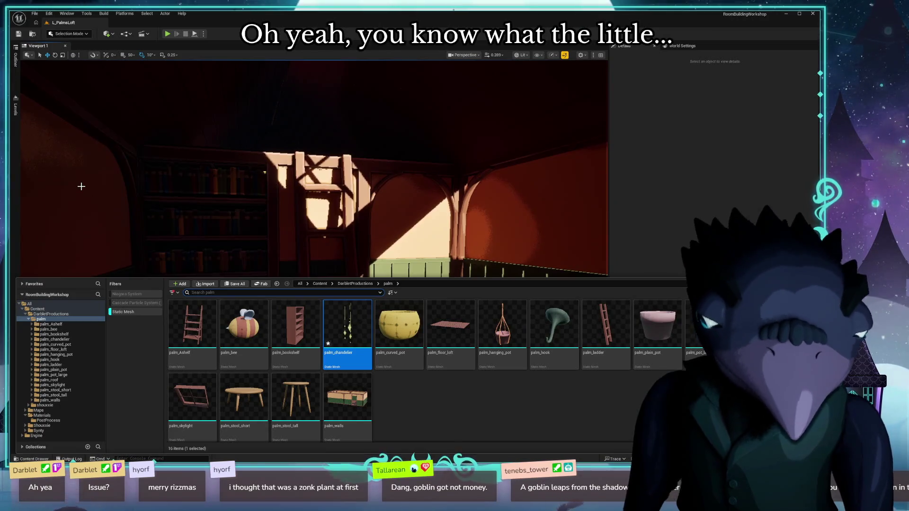
pyautogui.hotkey('alt', 'Tab')
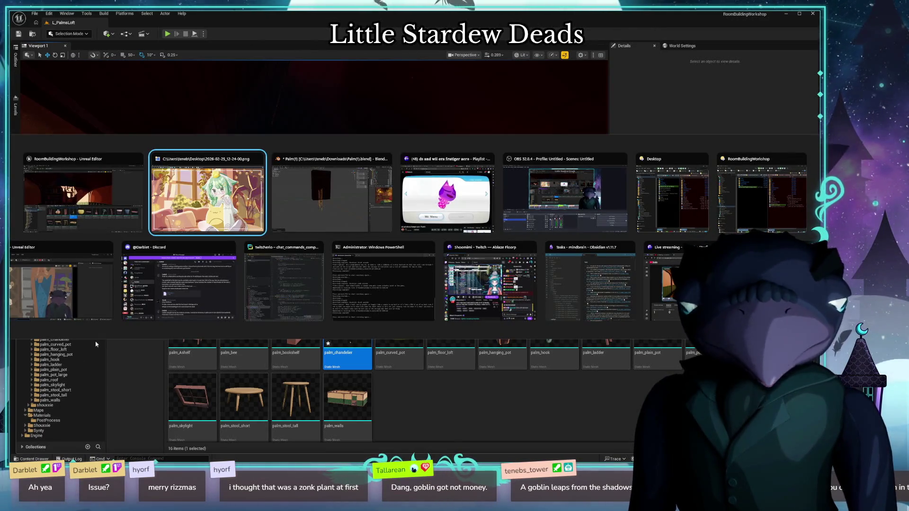
pyautogui.click(284, 196)
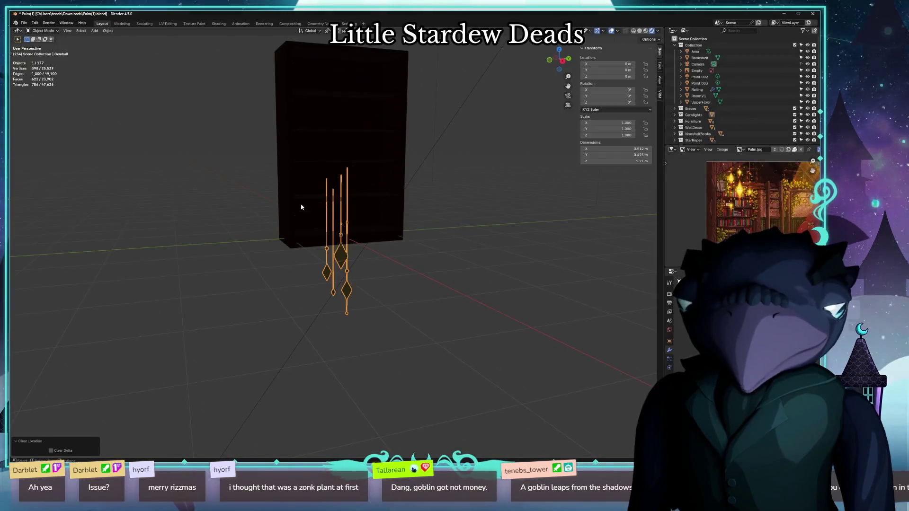
# Undo the chandelier's location clear and frame its chains in the attic.
pyautogui.hotkey('ctrl', 'z')
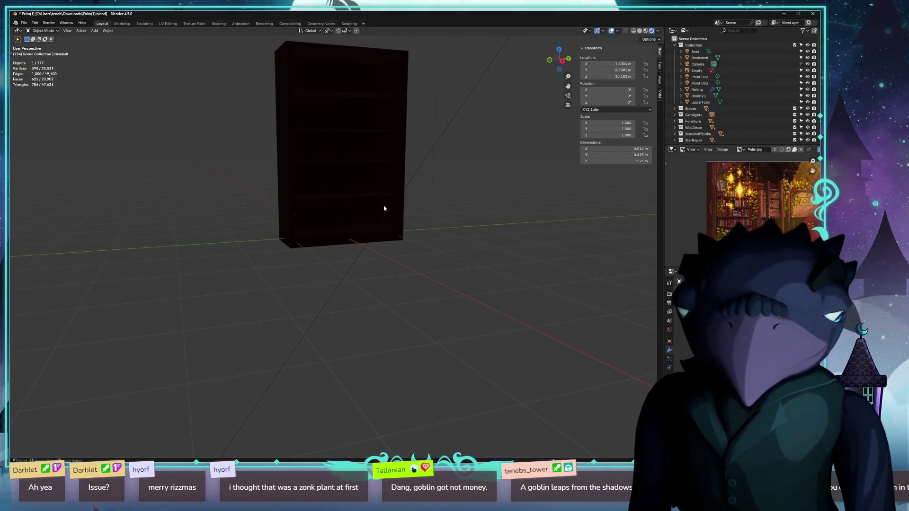
pyautogui.hotkey('ctrl', 'z')
pyautogui.press('KP_Decimal')
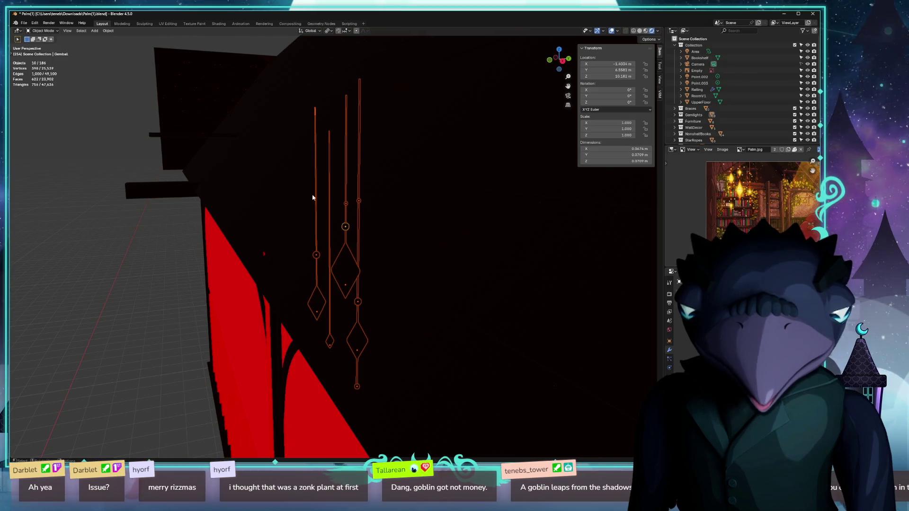
pyautogui.scroll(-5, 342, 204)
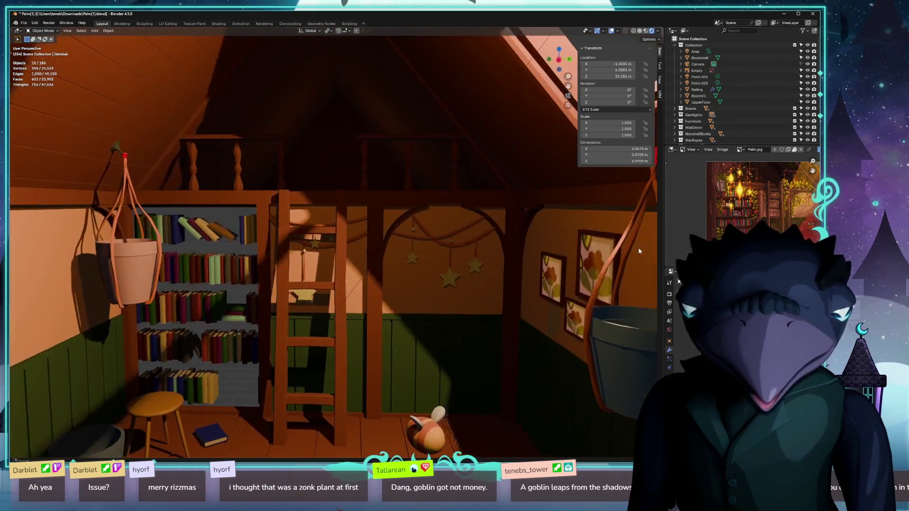
pyautogui.scroll(1, 483, 301)
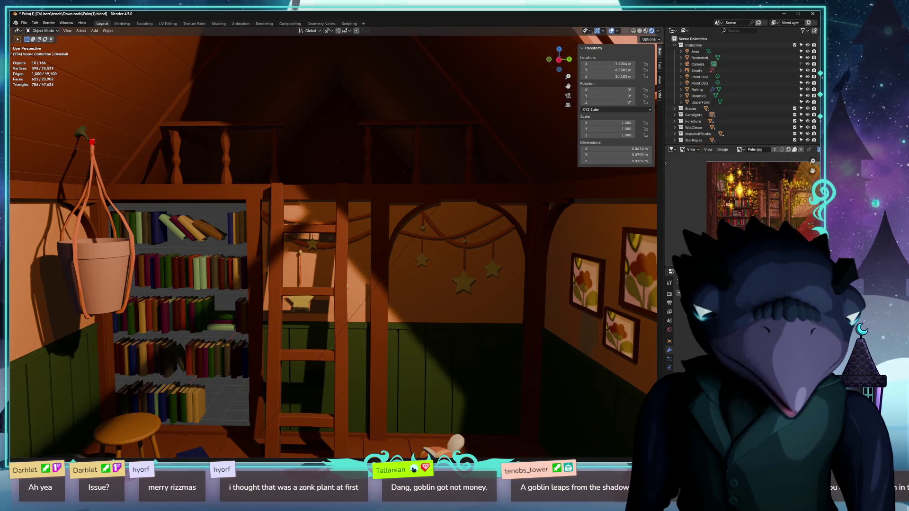
pyautogui.moveTo(524, 313); pyautogui.dragTo(489, 321)
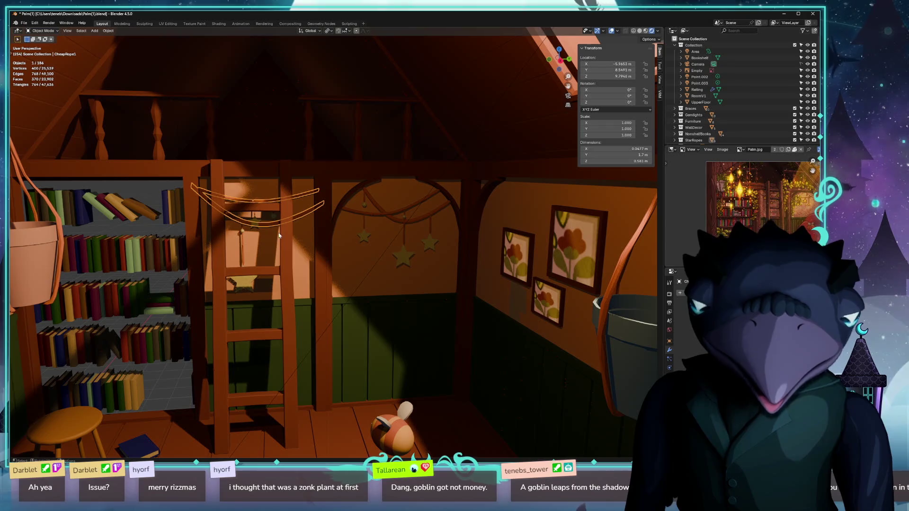
pyautogui.scroll(2, 279, 235)
# Pick out the hanging star charms and the star rope above the ladder.
pyautogui.click(242, 210)
pyautogui.scroll(3, 242, 210)
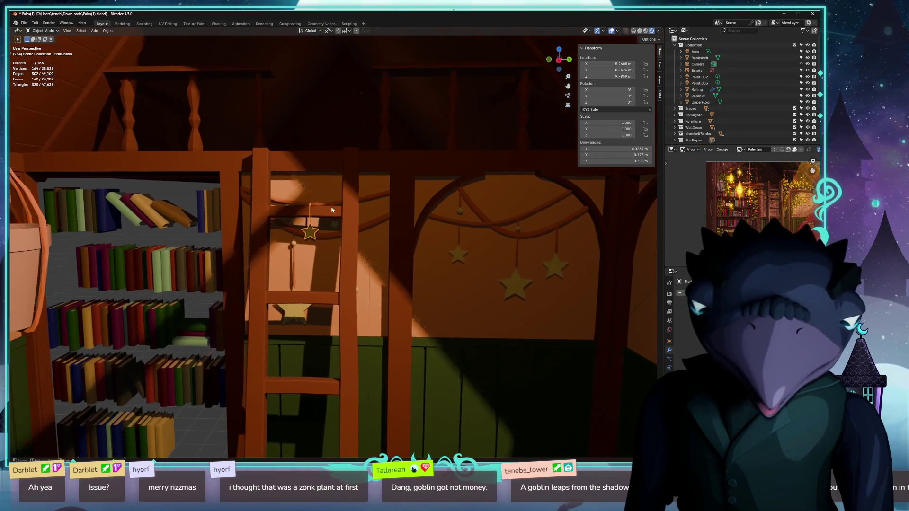
pyautogui.scroll(1, 384, 262)
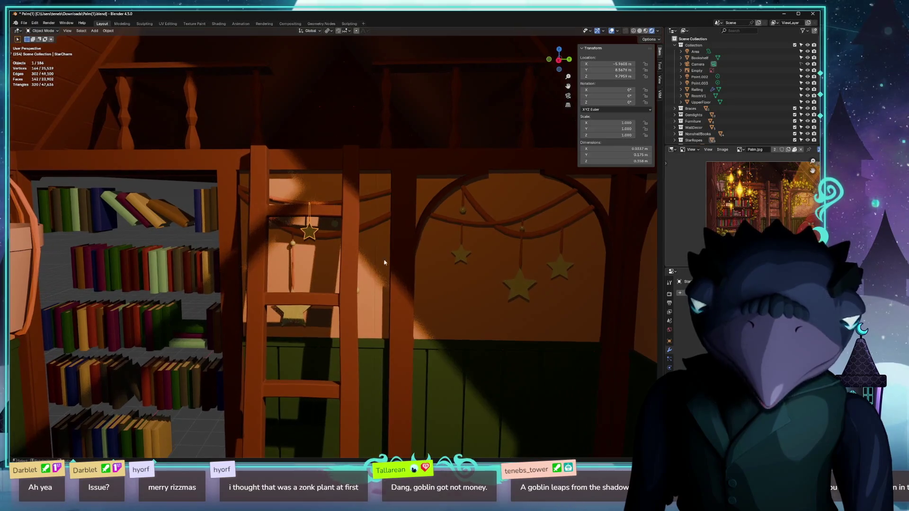
pyautogui.click(287, 232)
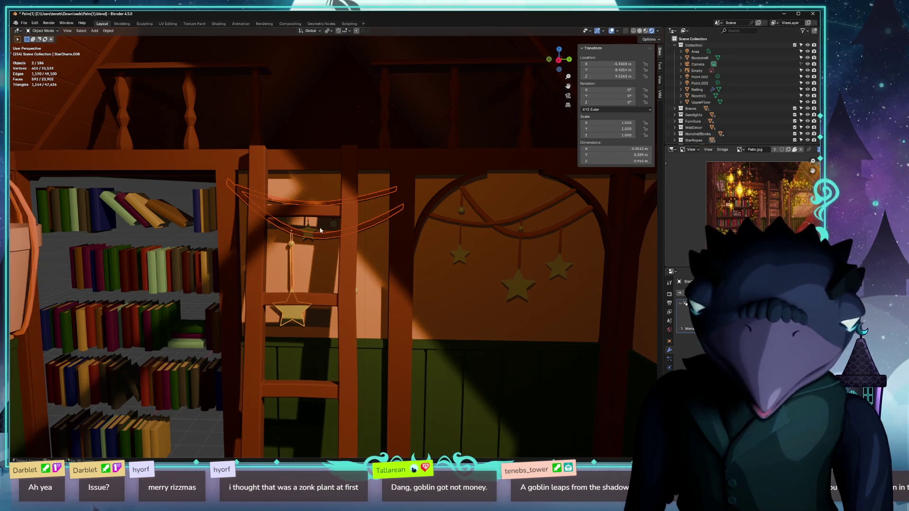
pyautogui.click(374, 220)
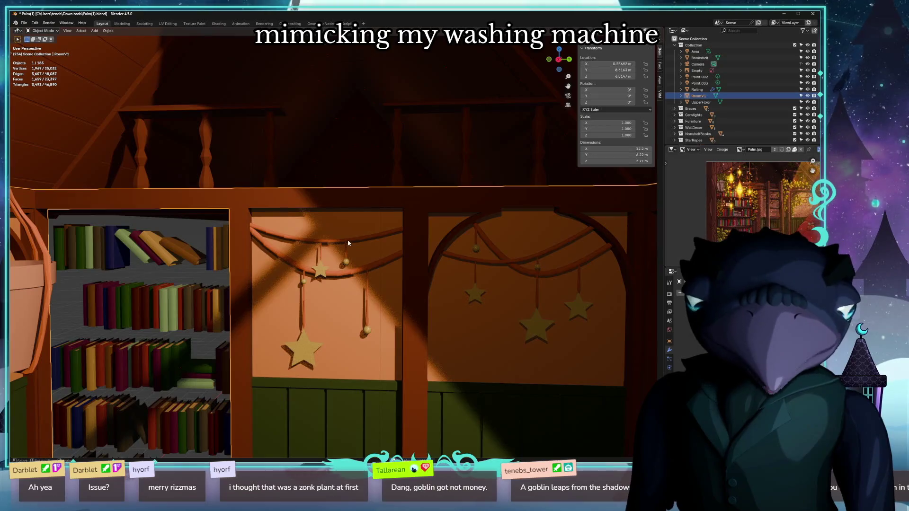
pyautogui.click(348, 243)
pyautogui.scroll(-3, 680, 110)
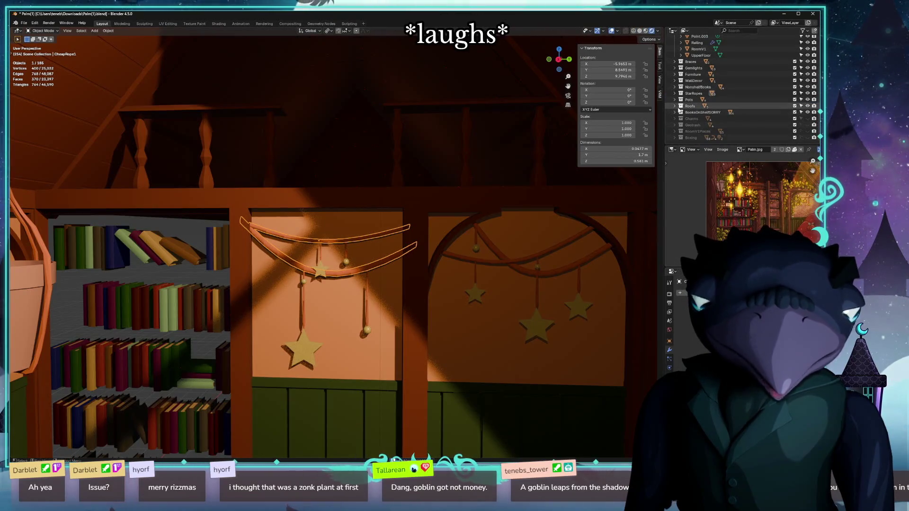
# Select all StarRopes ropes and charms, join them and clear location to the origin.
pyautogui.click(675, 93)
pyautogui.click(700, 100)
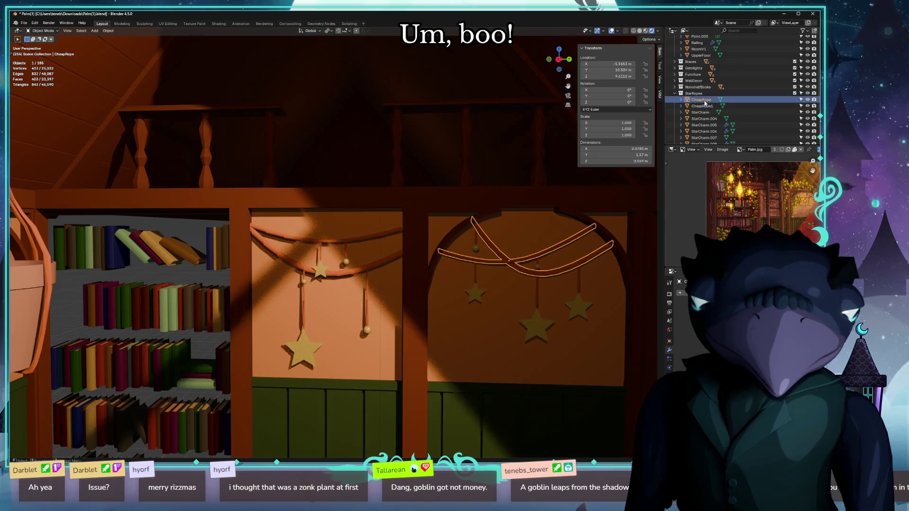
pyautogui.scroll(-4, 702, 97)
pyautogui.keyDown('shift'); pyautogui.click(706, 94); pyautogui.keyUp('shift')
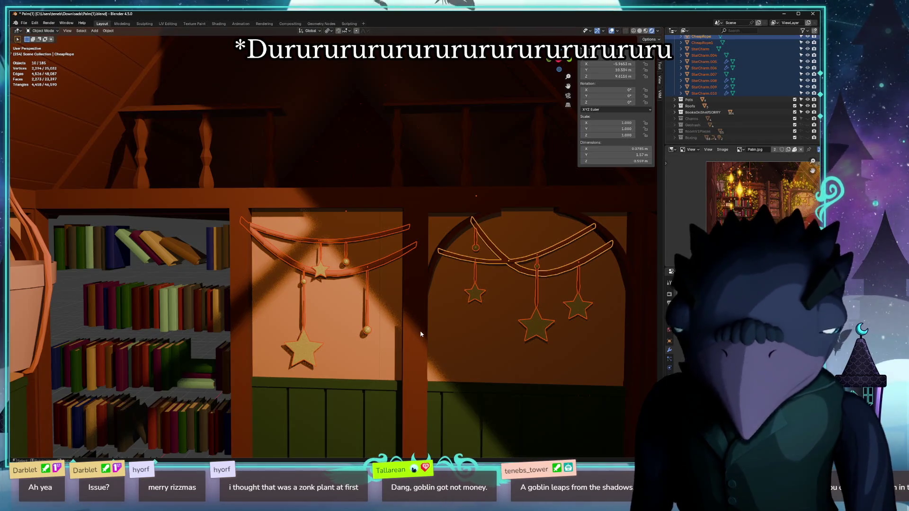
pyautogui.hotkey('ctrl', 'j')
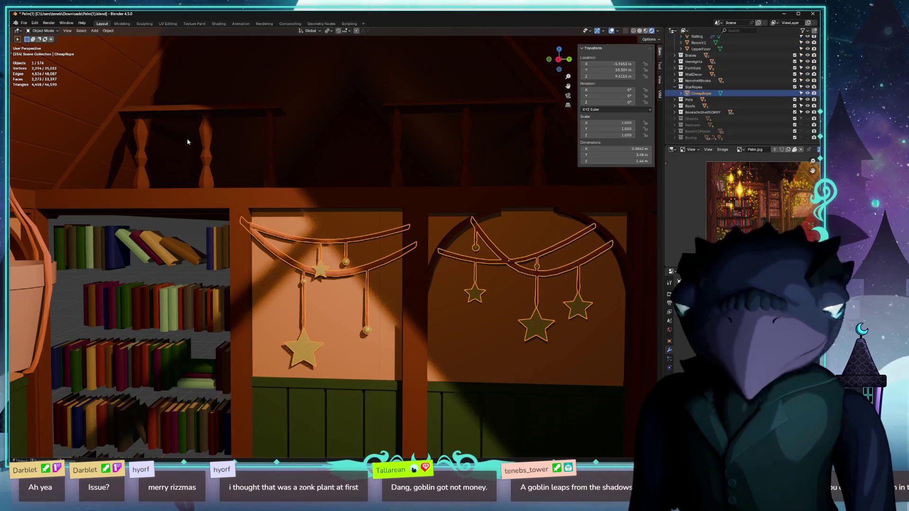
pyautogui.hotkey('alt', 'g')
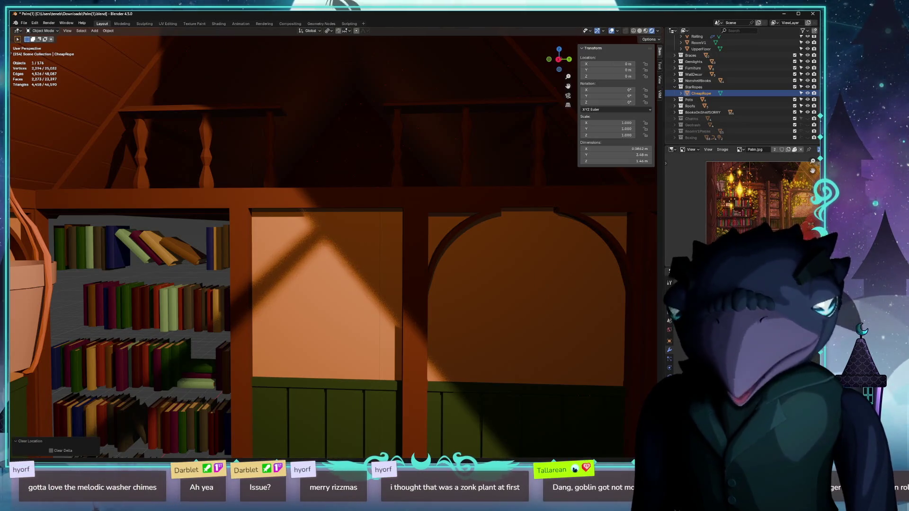
pyautogui.click(23, 22)
# Export the merged ropes as palm_star_ropes.glb in glTF 2.0 format.
pyautogui.moveTo(66, 120)
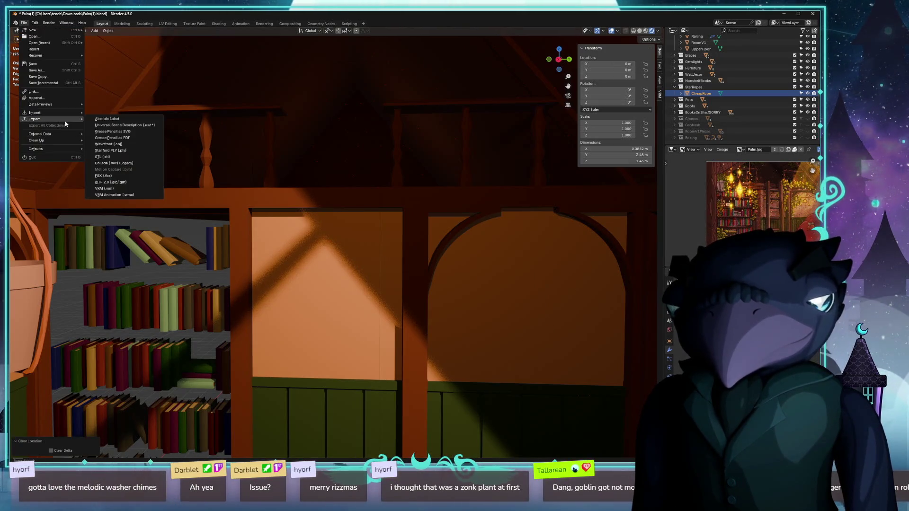
pyautogui.click(120, 183)
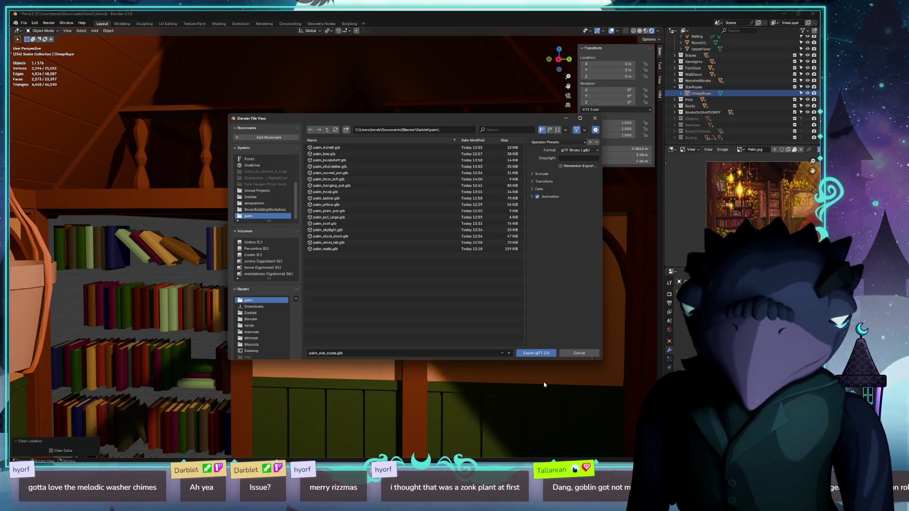
pyautogui.click(532, 356)
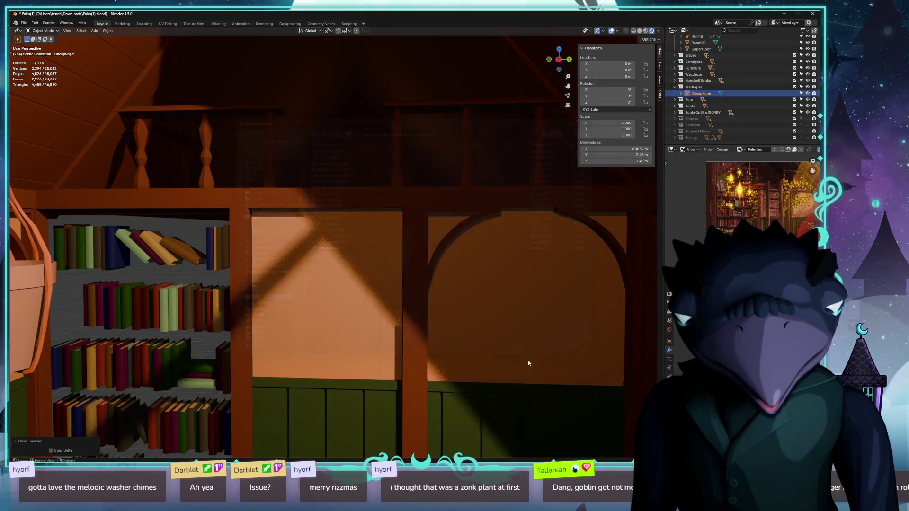
# Undo the origin move and the join so the garlands hang back in the loft.
pyautogui.hotkey('ctrl', 'z')
pyautogui.hotkey('ctrl', 'z')
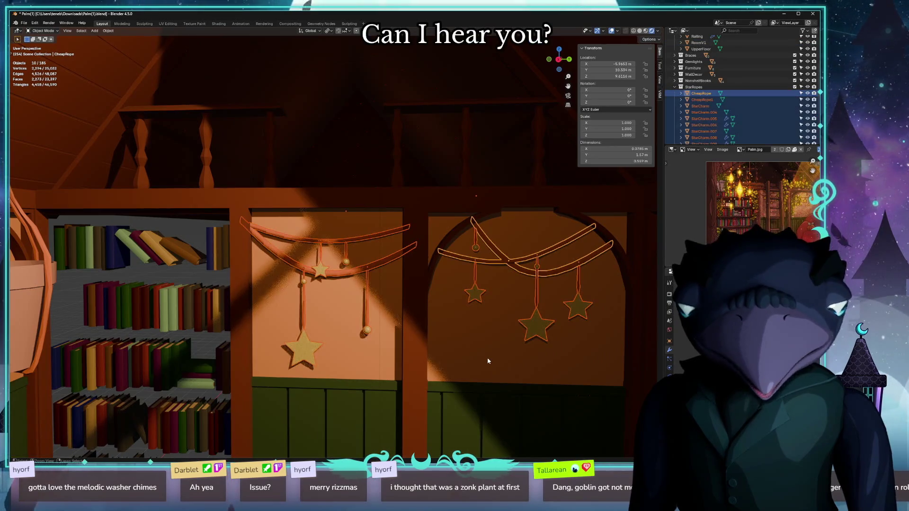
pyautogui.hotkey('ctrl', 'z')
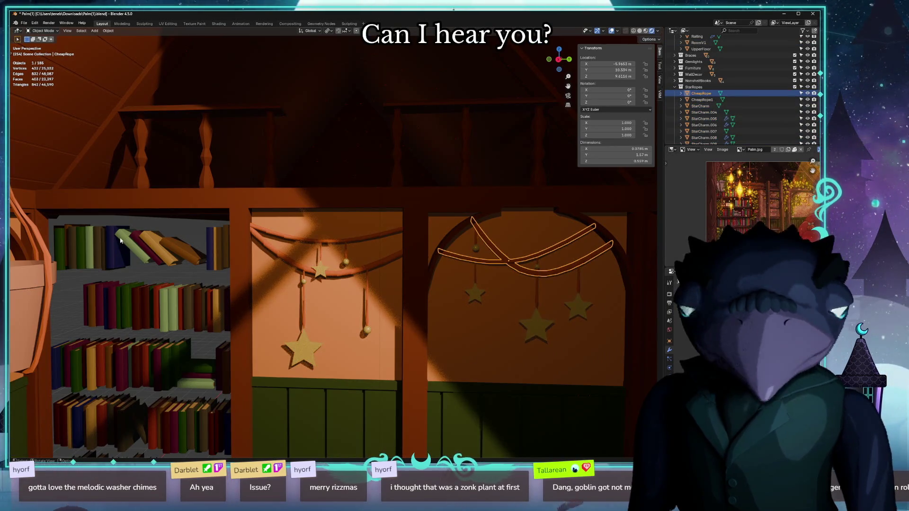
pyautogui.hotkey('alt', 'Tab')
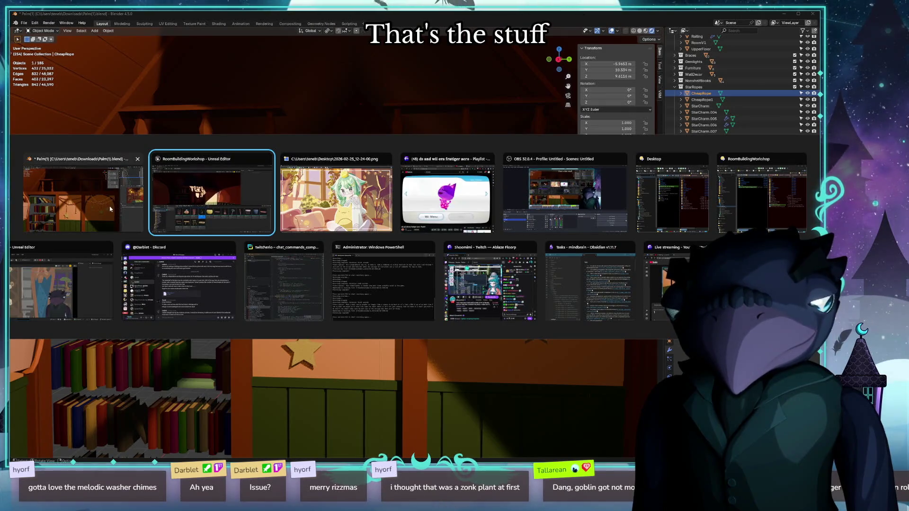
# Import palm_star_ropes.glb into the palm folder with default settings.
pyautogui.click(216, 198)
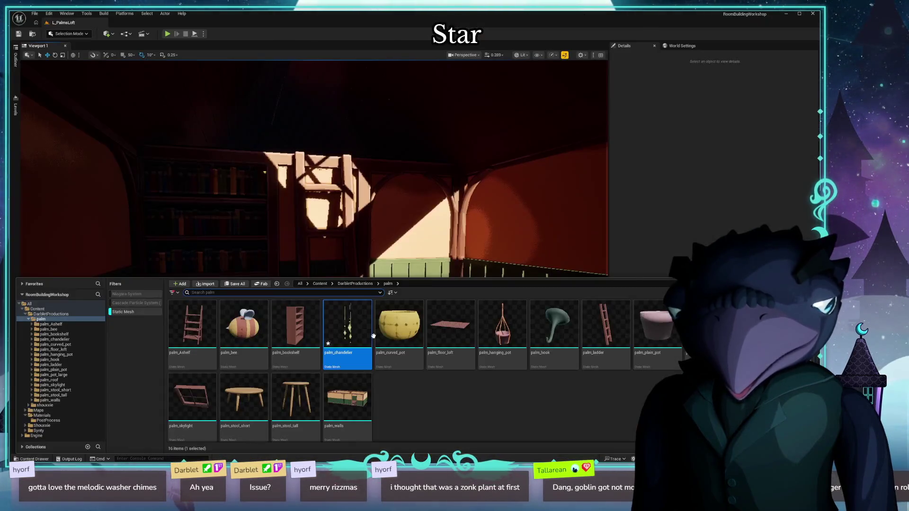
pyautogui.click(63, 320)
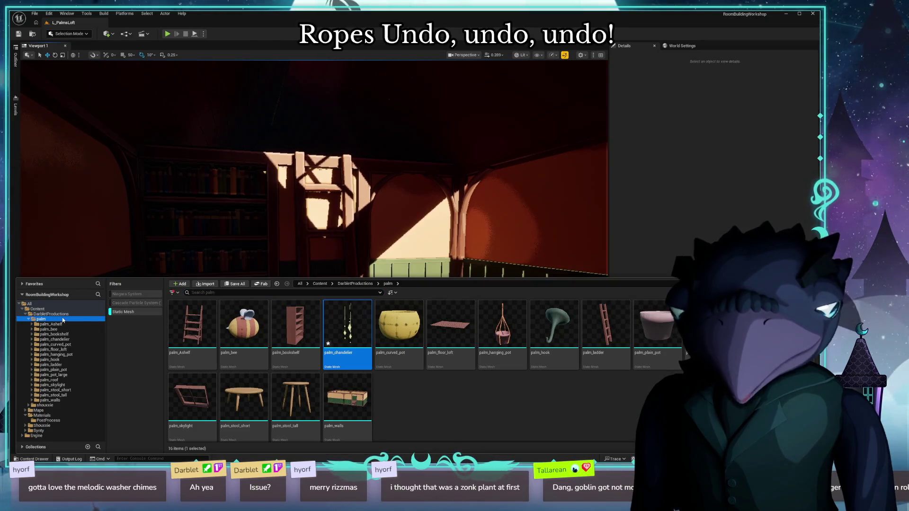
pyautogui.click(211, 284)
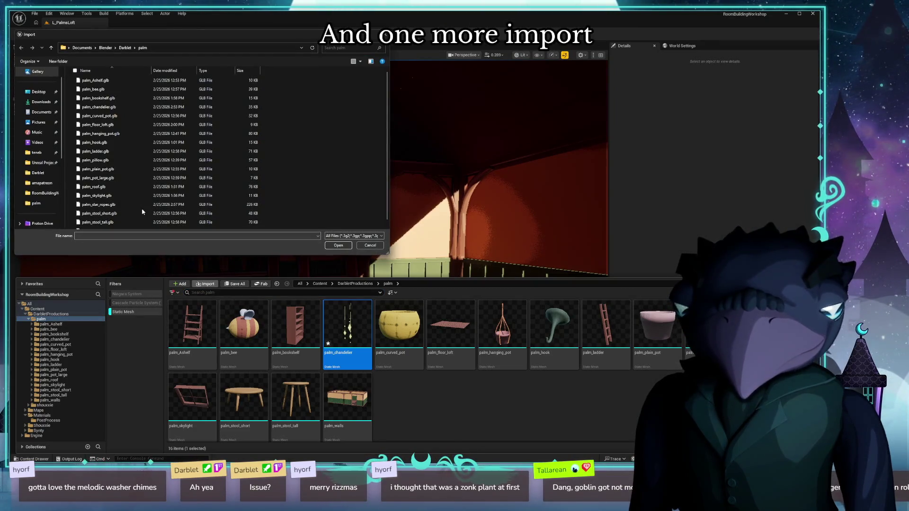
pyautogui.doubleClick(116, 205)
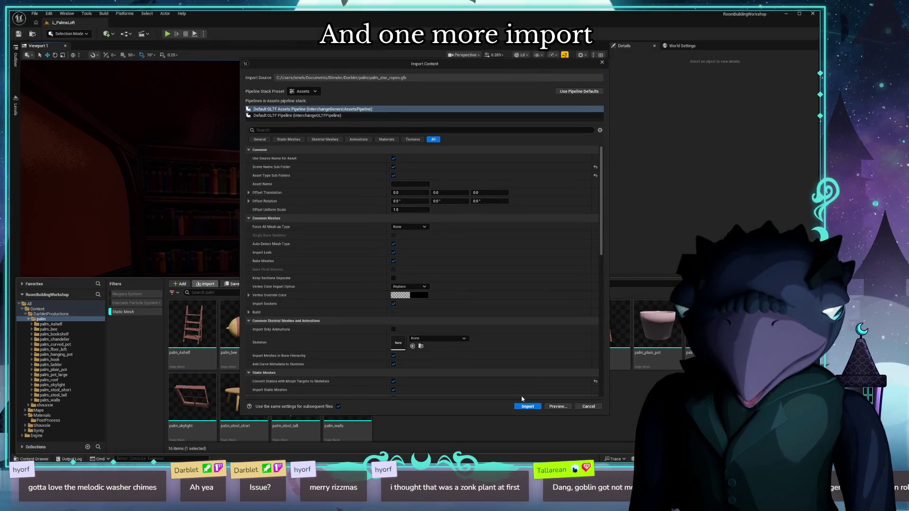
pyautogui.click(525, 405)
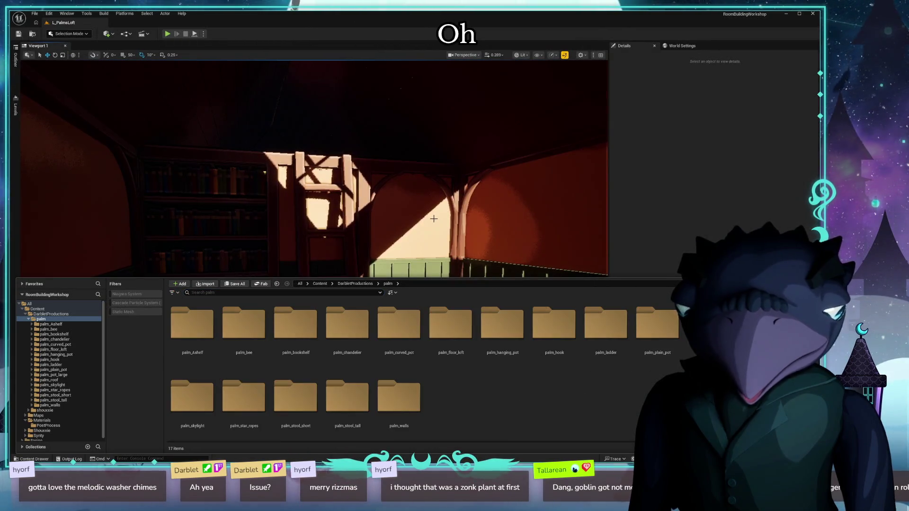
# Drag the palm_star_ropes static mesh onto the loft floor.
pyautogui.click(136, 314)
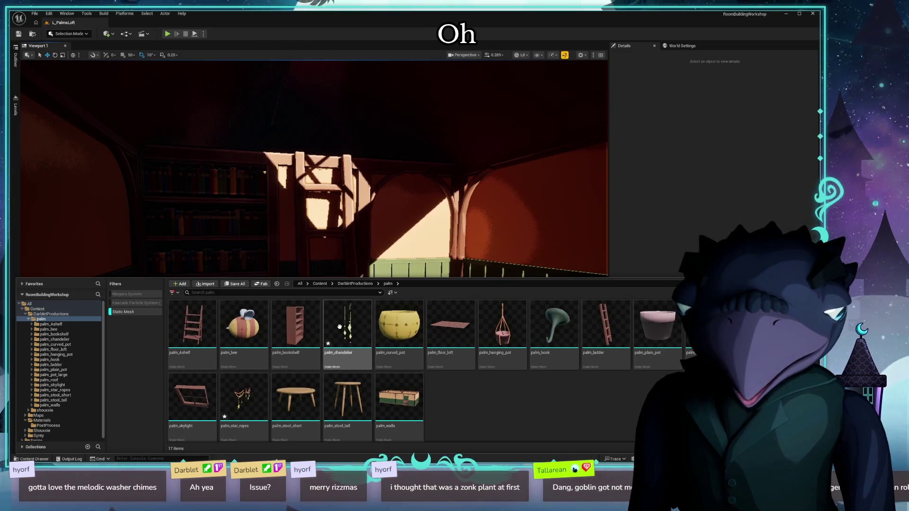
pyautogui.click(248, 405)
pyautogui.moveTo(360, 213); pyautogui.dragTo(396, 260)
pyautogui.moveTo(244, 402)
pyautogui.mouseDown()
pyautogui.moveTo(263, 237)
pyautogui.moveTo(359, 327)
pyautogui.moveTo(446, 339)
pyautogui.mouseUp()
pyautogui.scroll(5, 435, 359)
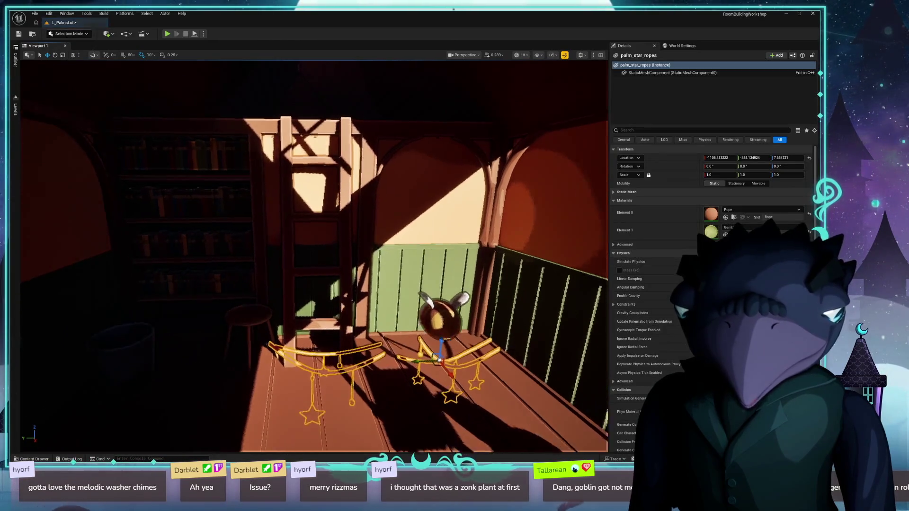
# Lift the star ropes up under the roof, comparing against the Blender layout.
pyautogui.moveTo(425, 376)
pyautogui.mouseDown()
pyautogui.moveTo(396, 185)
pyautogui.moveTo(510, 212)
pyautogui.moveTo(420, 209)
pyautogui.moveTo(392, 304)
pyautogui.moveTo(397, 328)
pyautogui.moveTo(340, 308)
pyautogui.moveTo(307, 307)
pyautogui.moveTo(345, 293)
pyautogui.moveTo(360, 265)
pyautogui.moveTo(365, 198)
pyautogui.moveTo(411, 241)
pyautogui.moveTo(348, 284)
pyautogui.mouseUp()
pyautogui.moveTo(361, 249); pyautogui.dragTo(372, 251)
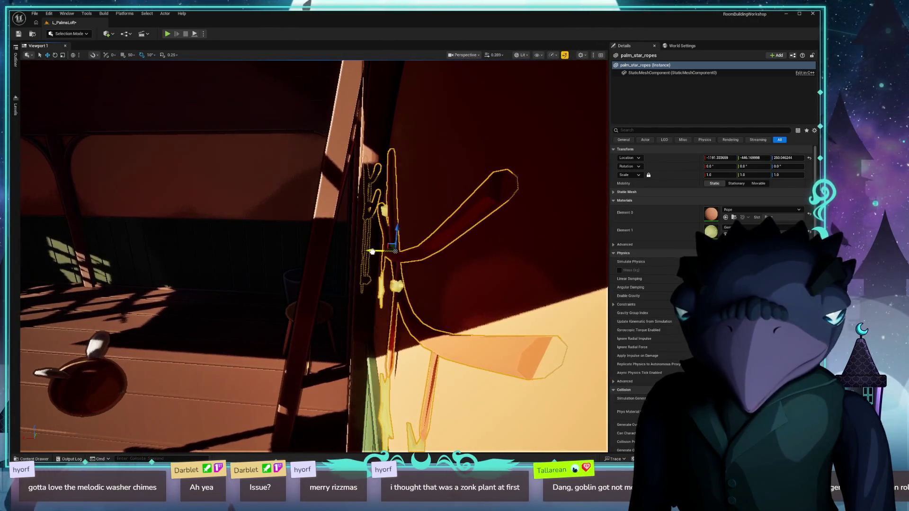
pyautogui.hotkey('alt', 'Tab')
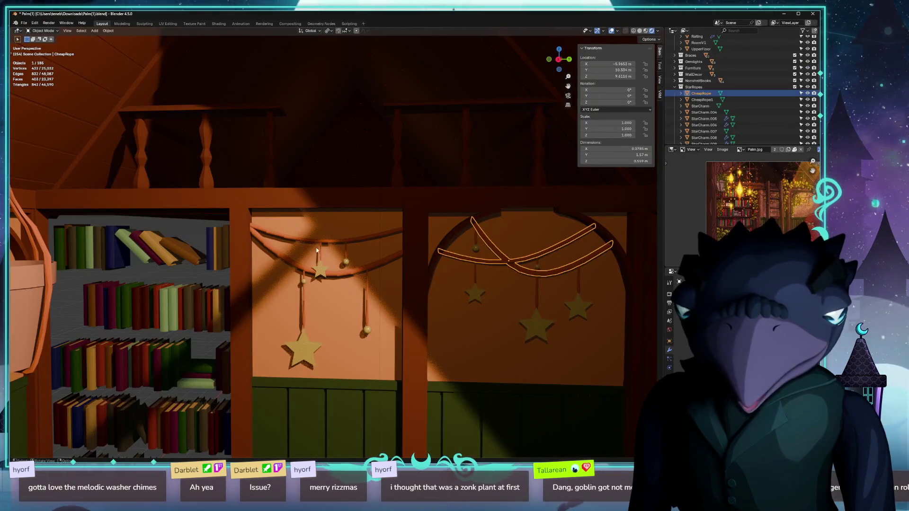
pyautogui.hotkey('alt', 'Tab')
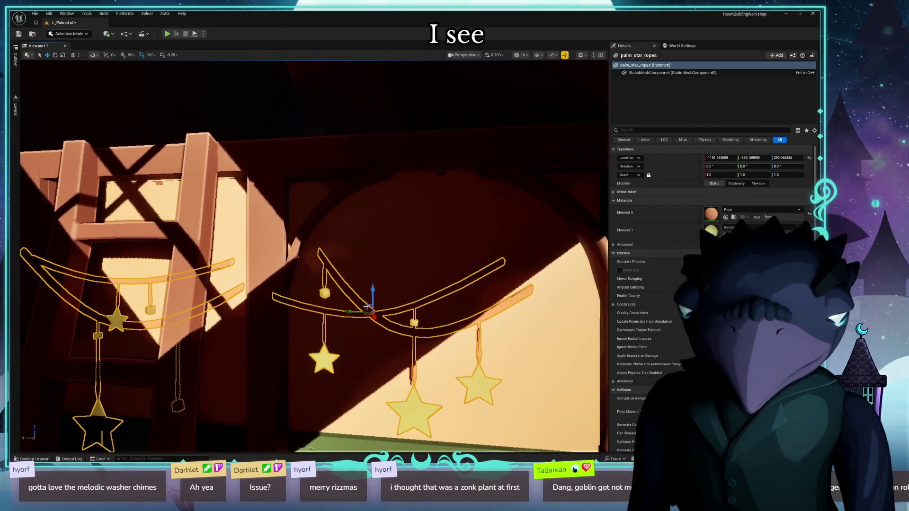
pyautogui.moveTo(366, 308); pyautogui.dragTo(402, 246)
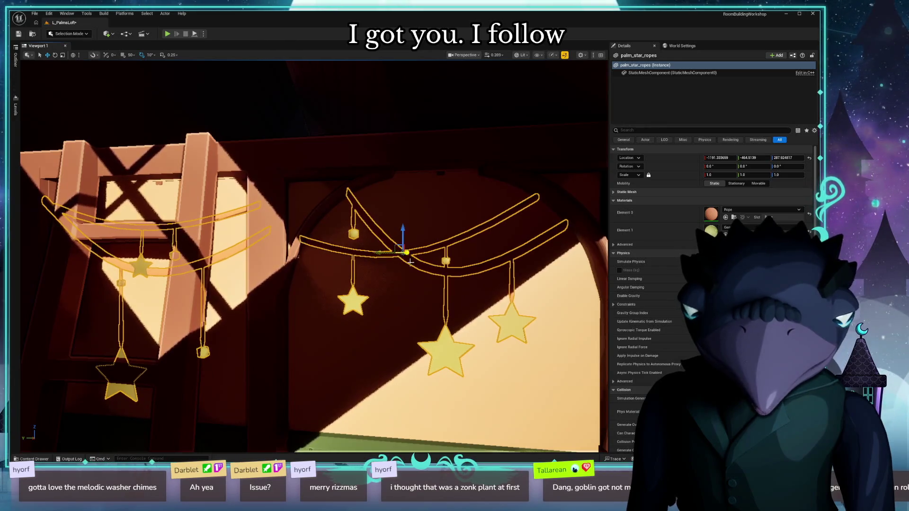
pyautogui.moveTo(391, 327)
pyautogui.mouseDown()
pyautogui.moveTo(425, 304)
pyautogui.moveTo(378, 321)
pyautogui.mouseUp()
# Fine-tune the ropes to about X -1186, Z 288 across the arches and save the level.
pyautogui.hotkey('alt', '3')
pyautogui.moveTo(379, 264)
pyautogui.mouseDown()
pyautogui.moveTo(375, 203)
pyautogui.moveTo(389, 211)
pyautogui.moveTo(380, 224)
pyautogui.moveTo(395, 220)
pyautogui.mouseUp()
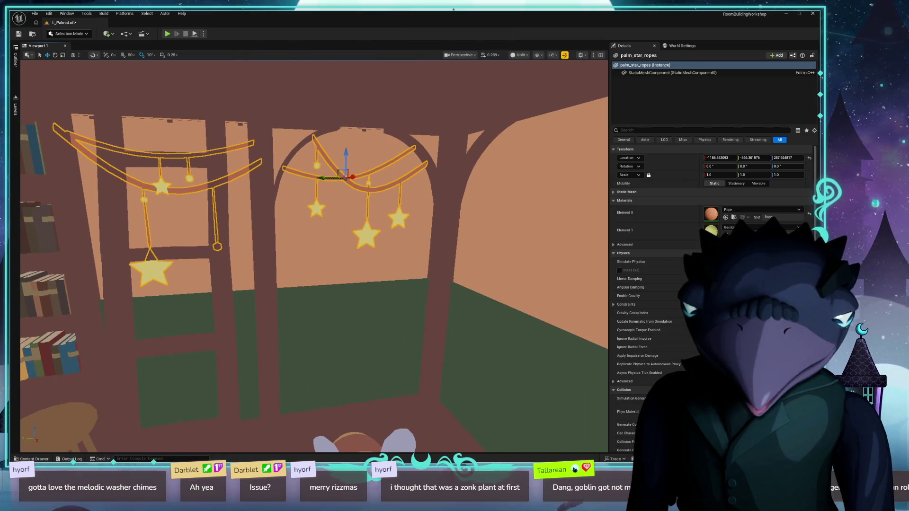
pyautogui.hotkey('alt', '4')
pyautogui.moveTo(264, 264)
pyautogui.mouseDown()
pyautogui.moveTo(273, 258)
pyautogui.moveTo(289, 284)
pyautogui.mouseUp()
pyautogui.click(425, 174)
pyautogui.moveTo(426, 173); pyautogui.dragTo(443, 177)
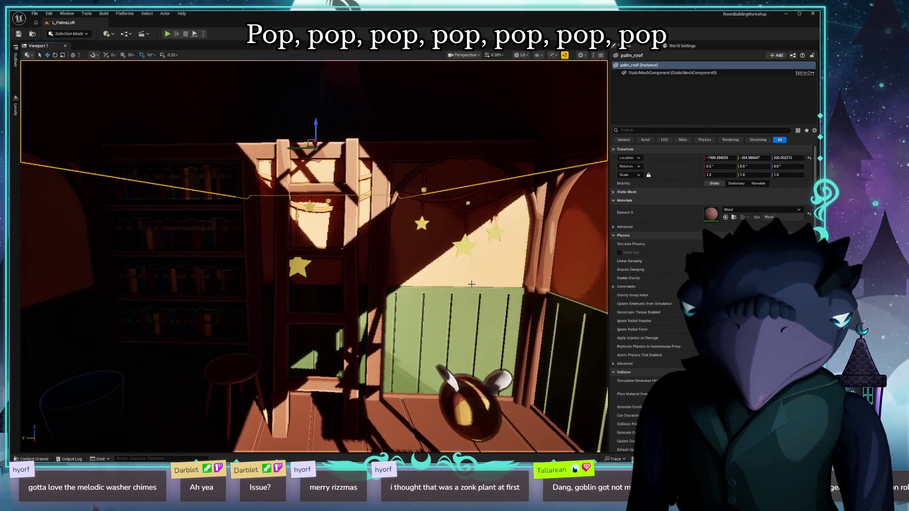
pyautogui.hotkey('ctrl', 's')
pyautogui.moveTo(287, 253)
pyautogui.mouseDown()
pyautogui.moveTo(258, 252)
pyautogui.moveTo(312, 257)
pyautogui.mouseUp()
pyautogui.hotkey('alt', 'Tab')
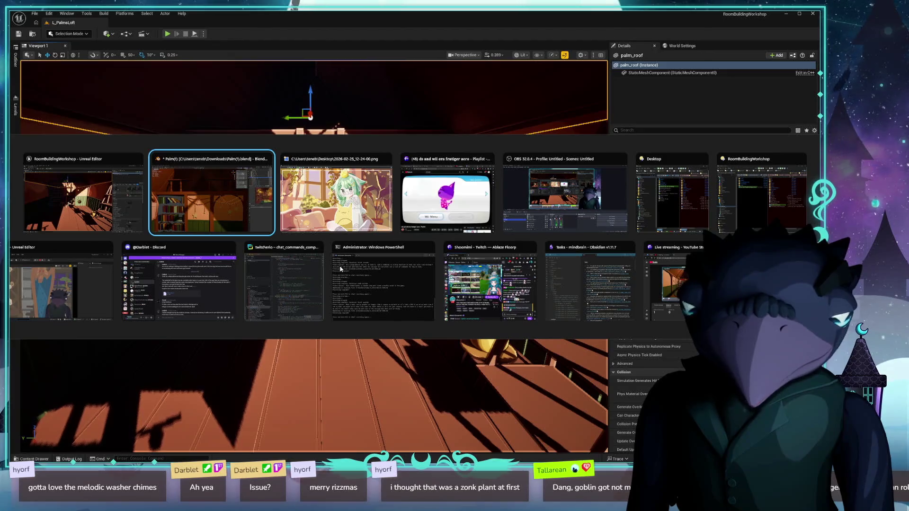
# Select the Rug in Blender and clear its location to the world origin.
pyautogui.click(192, 211)
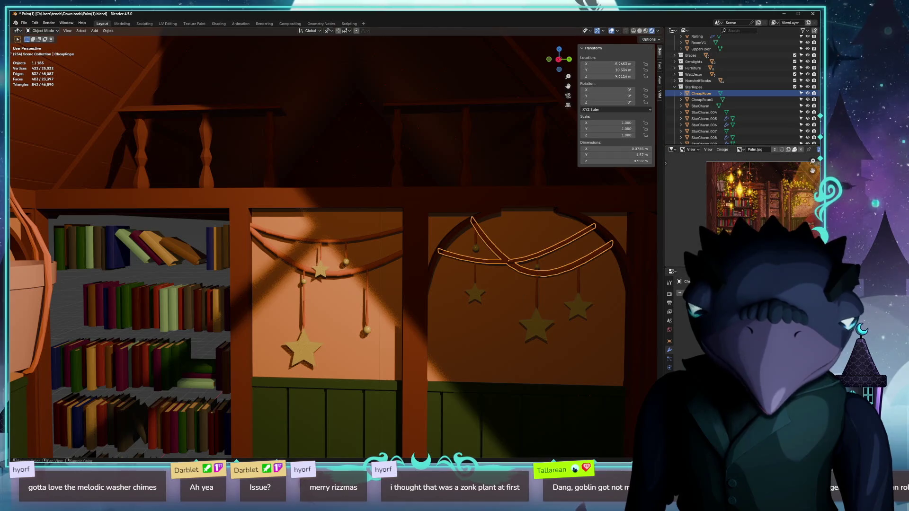
pyautogui.scroll(-2, 758, 224)
pyautogui.hotkey('alt', 'Tab')
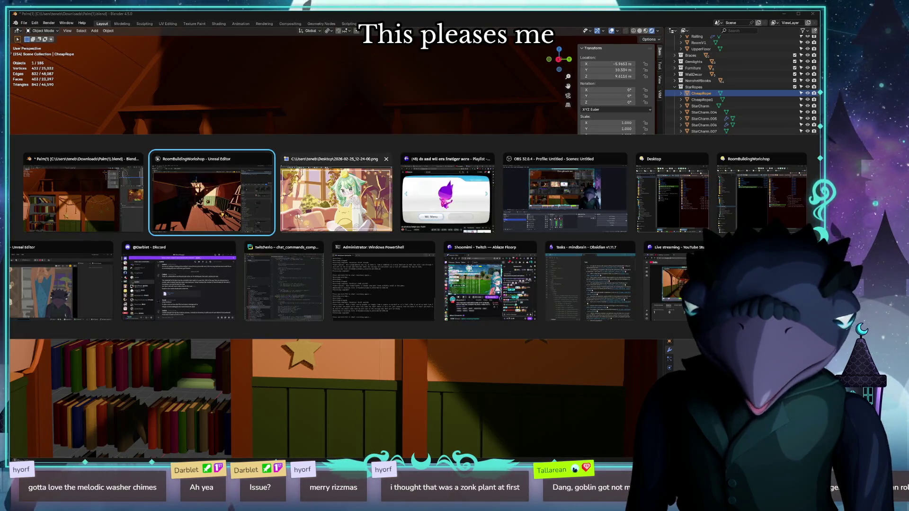
pyautogui.click(83, 199)
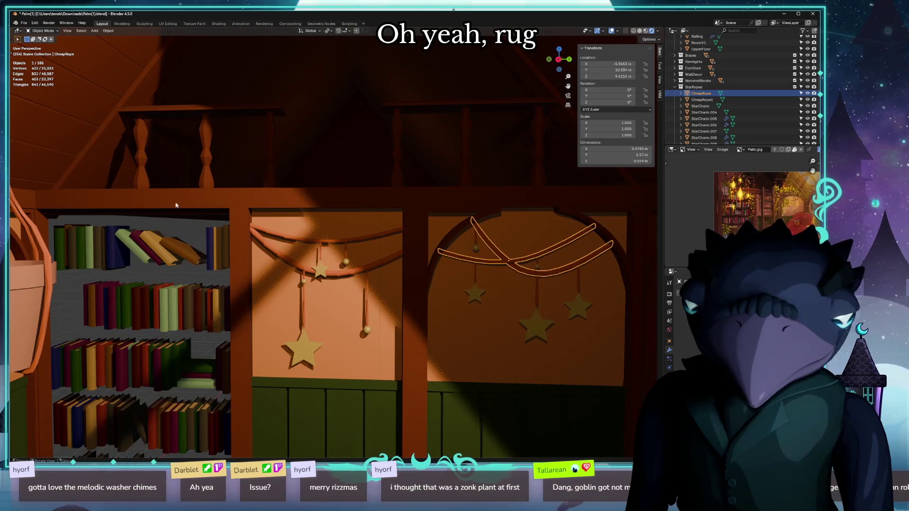
pyautogui.scroll(5, 372, 381)
pyautogui.moveTo(372, 382)
pyautogui.mouseDown()
pyautogui.moveTo(367, 345)
pyautogui.moveTo(308, 290)
pyautogui.moveTo(240, 333)
pyautogui.mouseUp()
pyautogui.click(240, 333)
pyautogui.moveTo(373, 300)
pyautogui.mouseDown()
pyautogui.moveTo(463, 266)
pyautogui.moveTo(404, 247)
pyautogui.mouseUp()
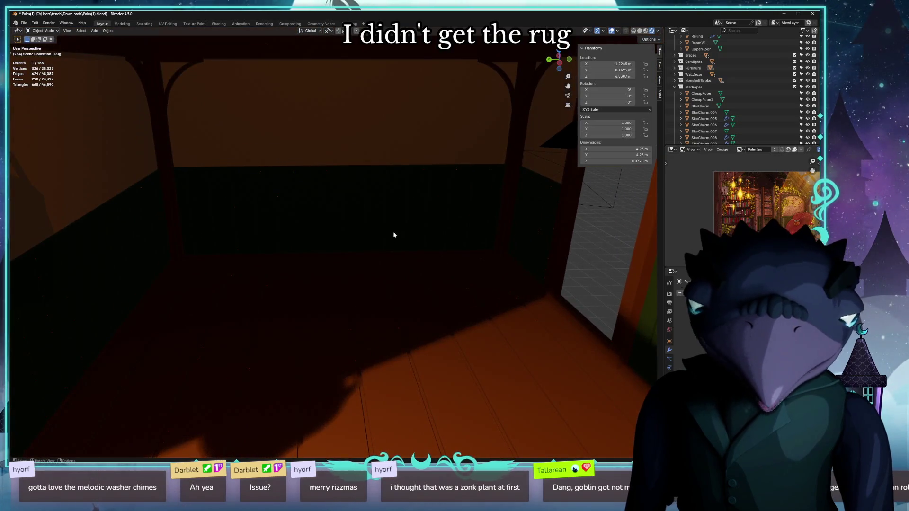
pyautogui.hotkey('alt', 'g')
# Try the FBX and glTF 2.0 export dialogs for the rug, cancelling both.
pyautogui.click(25, 22)
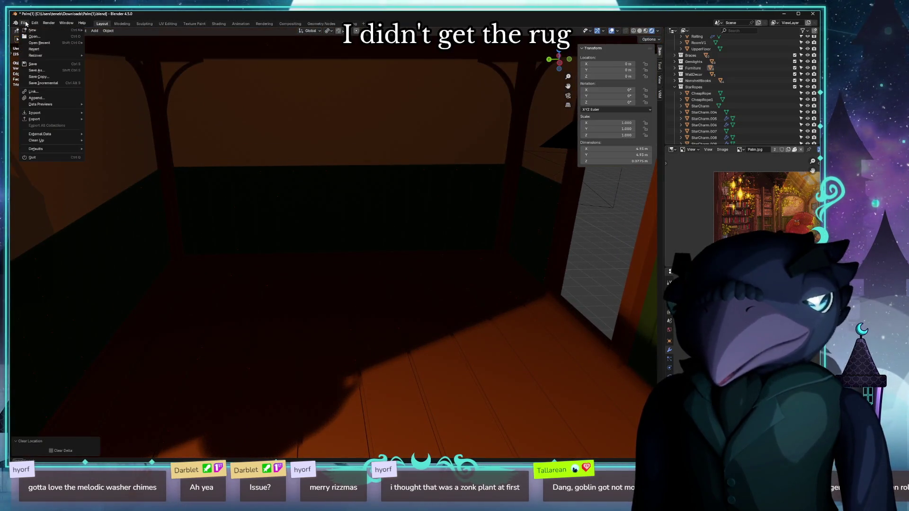
pyautogui.moveTo(34, 120)
pyautogui.click(140, 176)
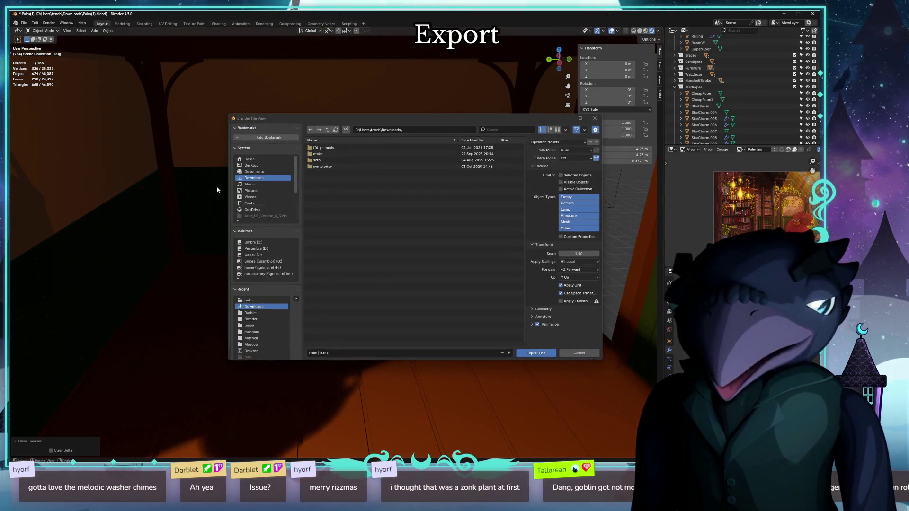
pyautogui.click(585, 354)
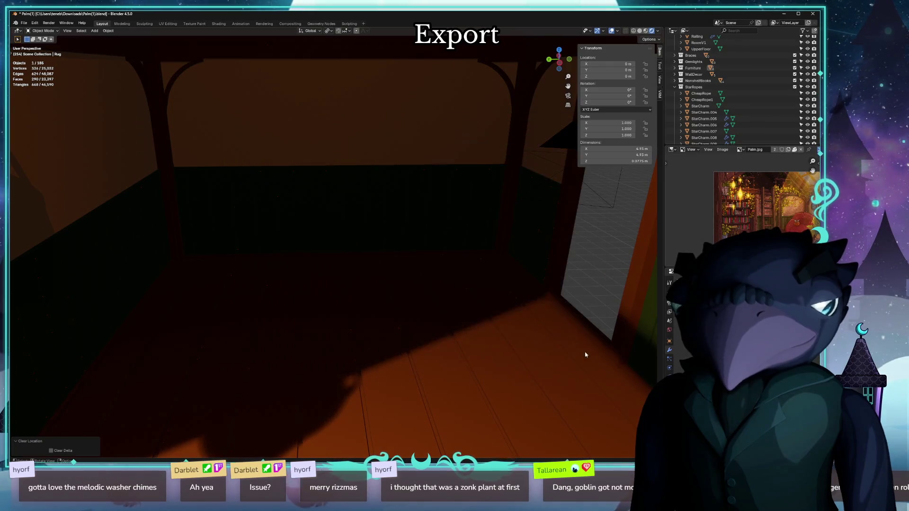
pyautogui.click(26, 25)
pyautogui.moveTo(71, 123)
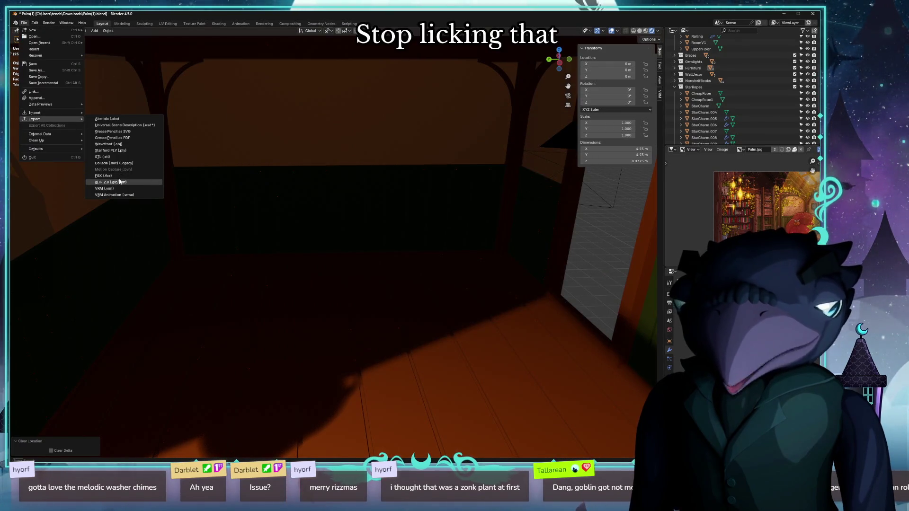
pyautogui.click(124, 183)
pyautogui.click(322, 353)
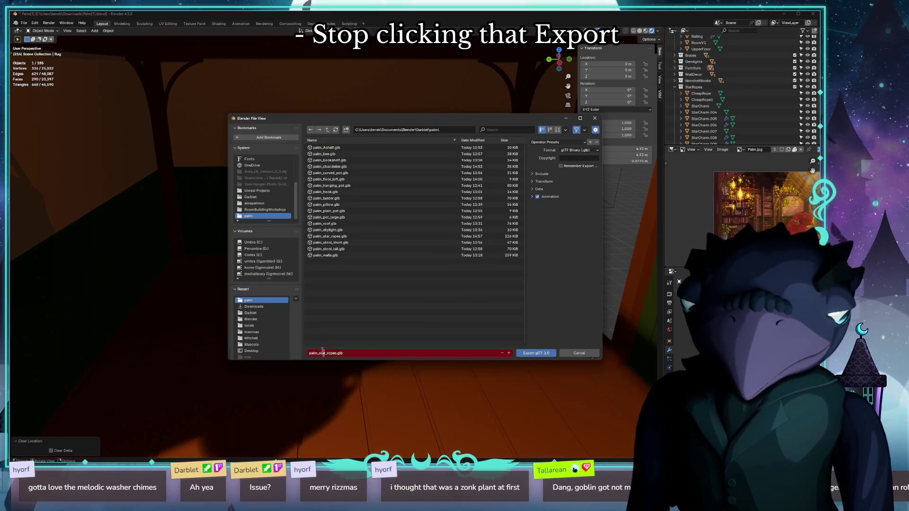
pyautogui.click(586, 352)
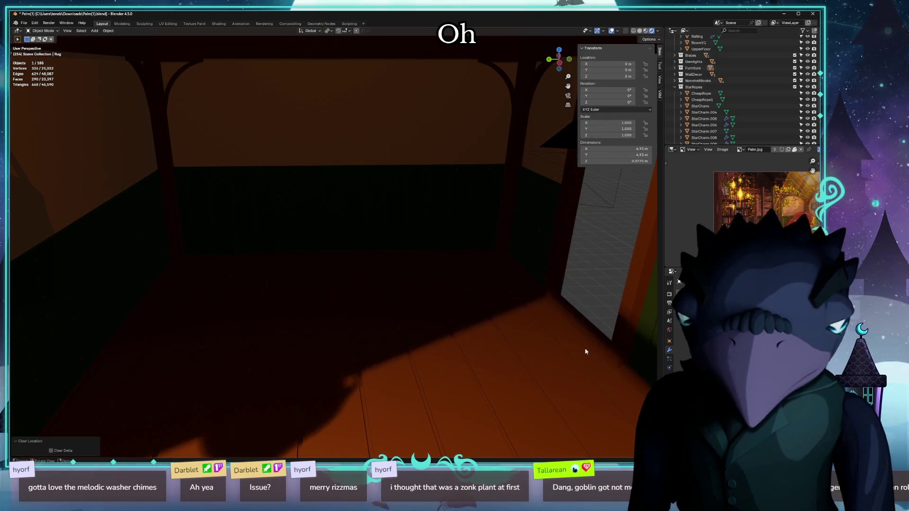
pyautogui.click(556, 347)
# Back in Unreal, start an import from the Content Drawer and browse to the palm .glb folder.
pyautogui.press('KP_Decimal')
pyautogui.hotkey('alt', 'Tab')
pyautogui.moveTo(299, 342); pyautogui.dragTo(291, 332)
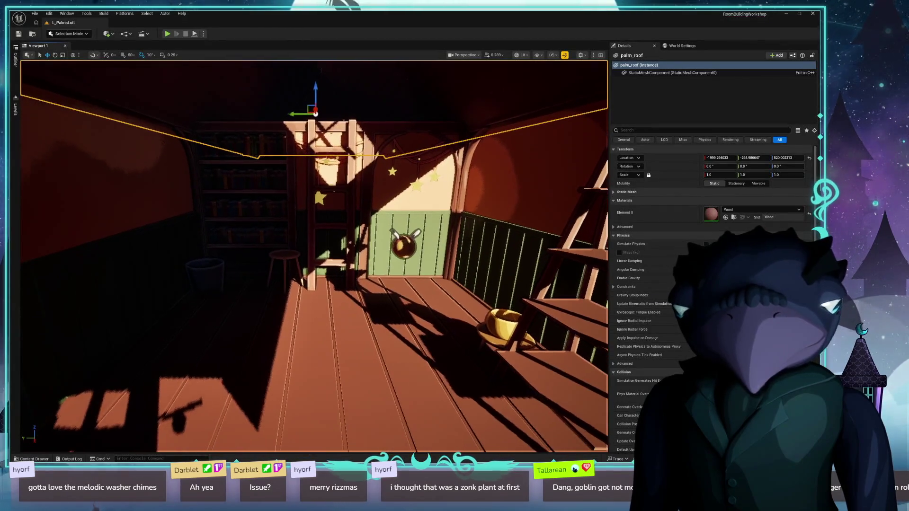
pyautogui.click(31, 459)
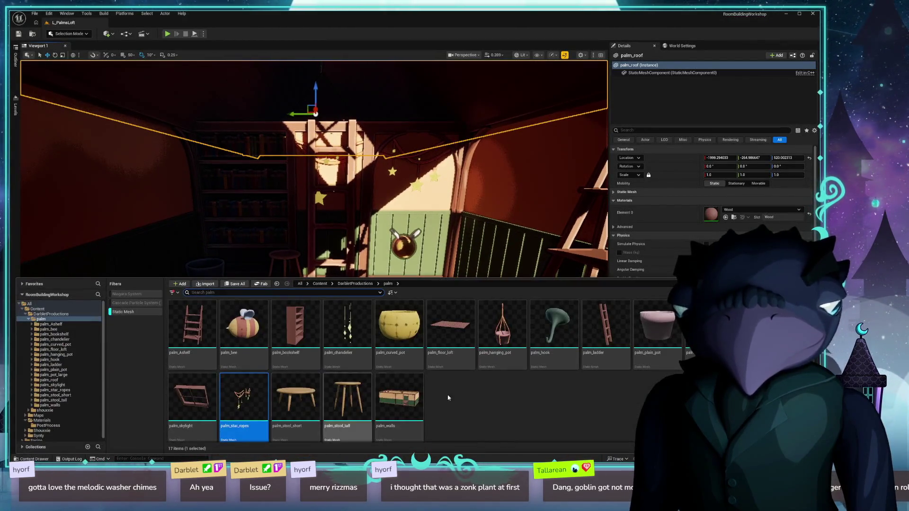
pyautogui.click(207, 284)
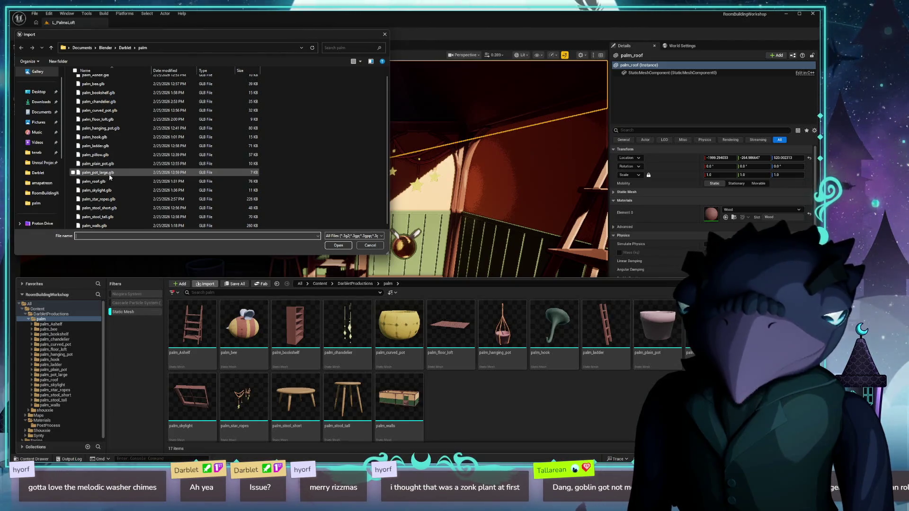
pyautogui.scroll(1, 110, 177)
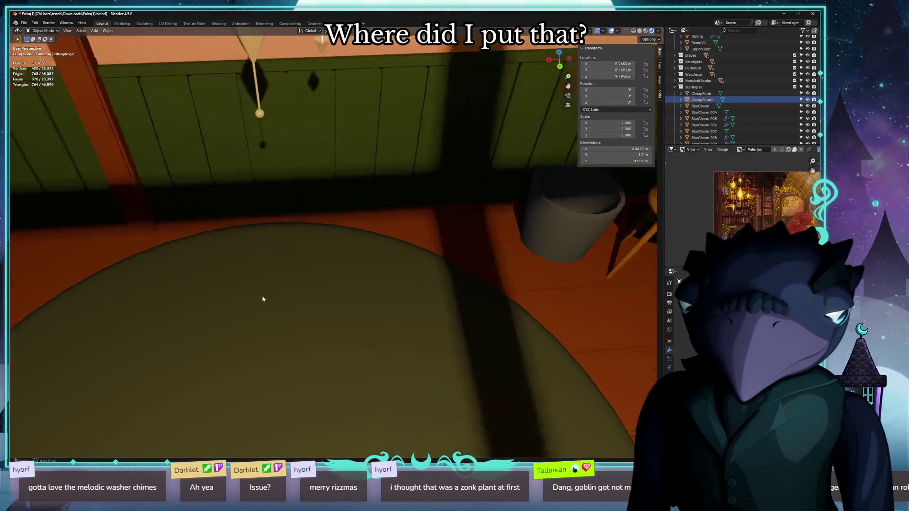
# Move the Rug to the origin and export it as palm_rug.glb in glTF 2.0 format.
pyautogui.click(282, 337)
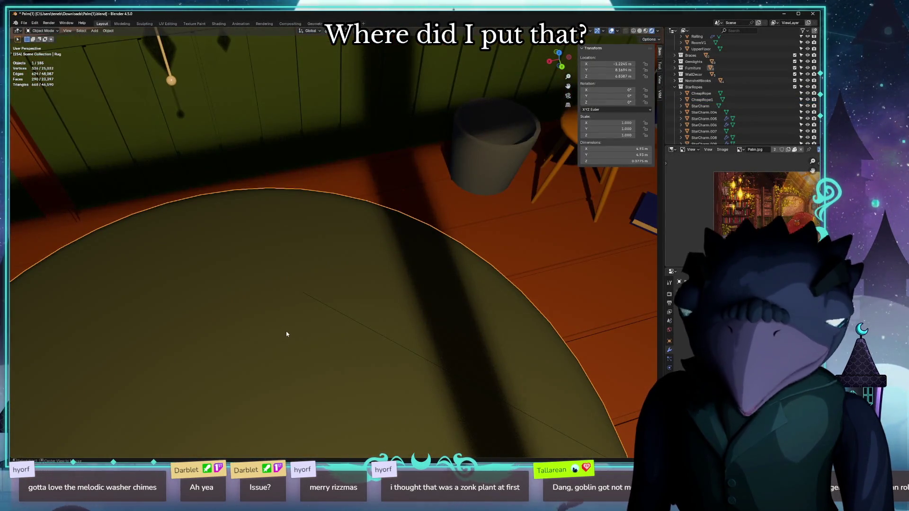
pyautogui.hotkey('alt', 'g')
pyautogui.click(24, 23)
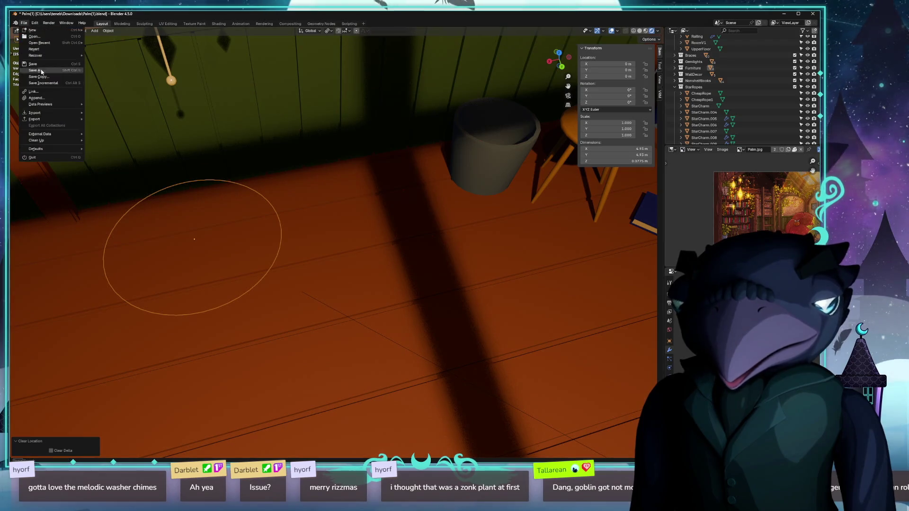
pyautogui.moveTo(60, 119)
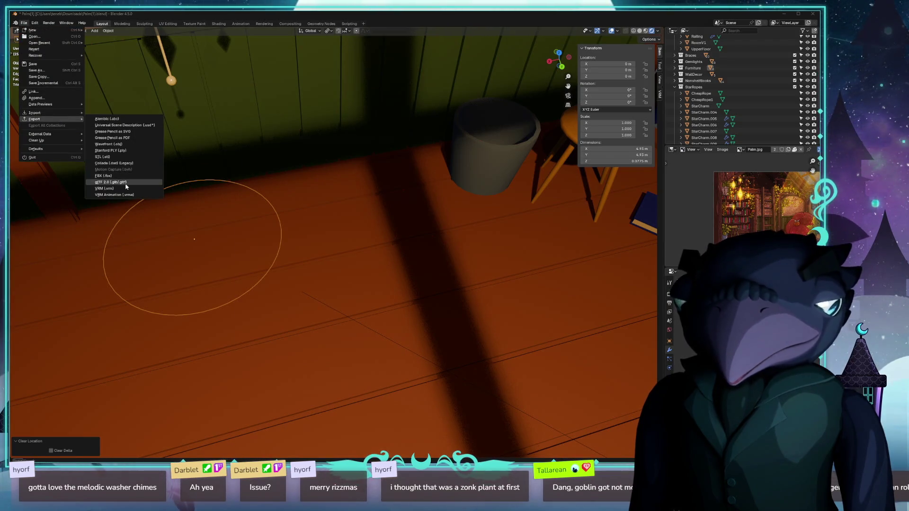
pyautogui.click(125, 183)
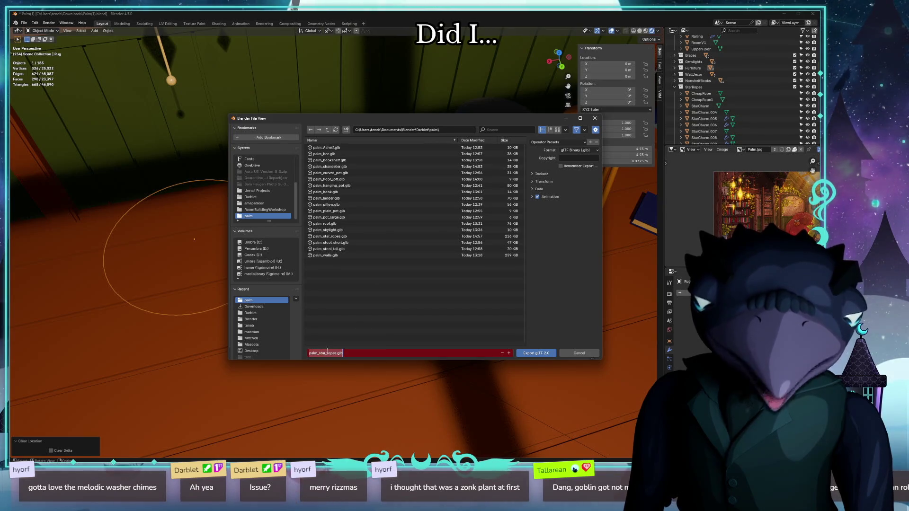
pyautogui.press('BackSpace')
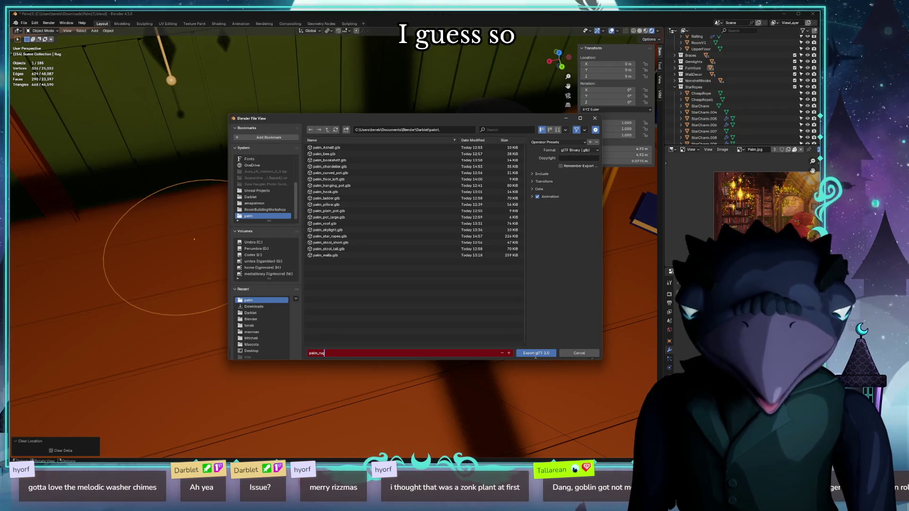
pyautogui.click(533, 354)
# Undo the move so the Rug returns to its original loft position.
pyautogui.hotkey('ctrl', 'z')
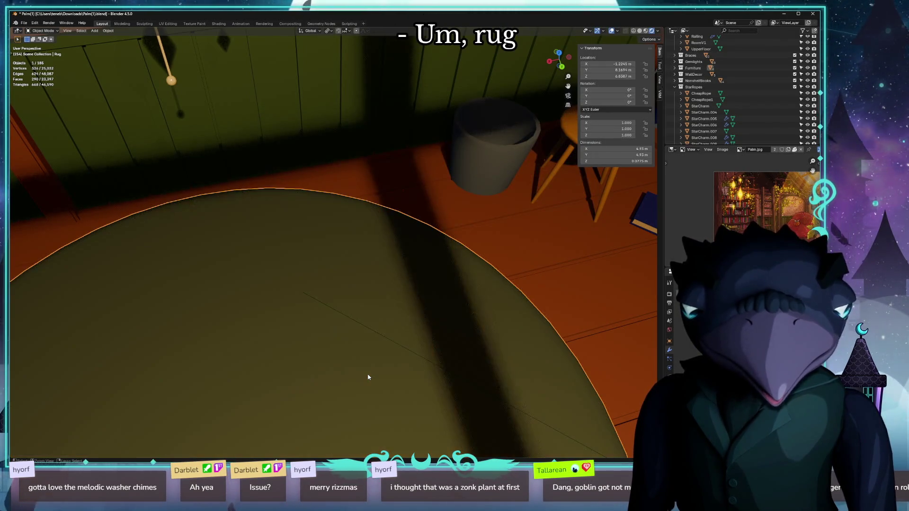
pyautogui.rightClick(361, 342)
pyautogui.press('Escape')
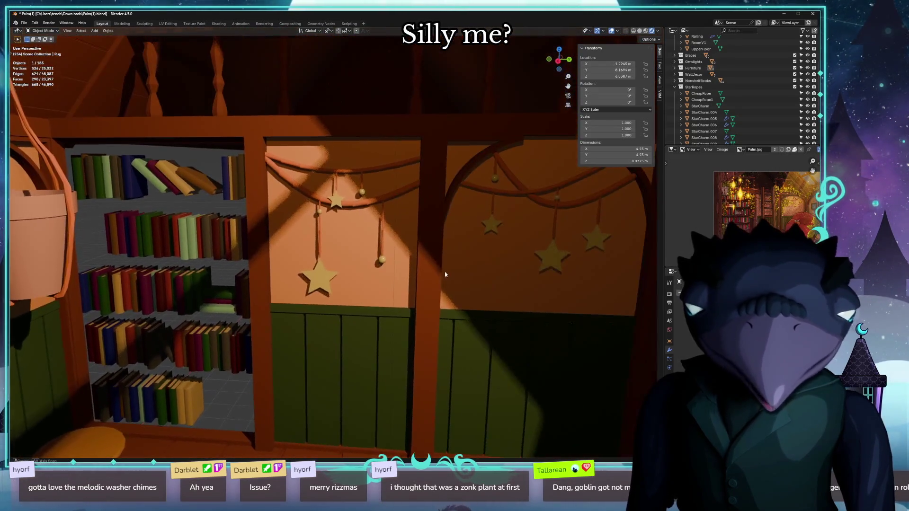
pyautogui.moveTo(444, 275); pyautogui.dragTo(448, 274)
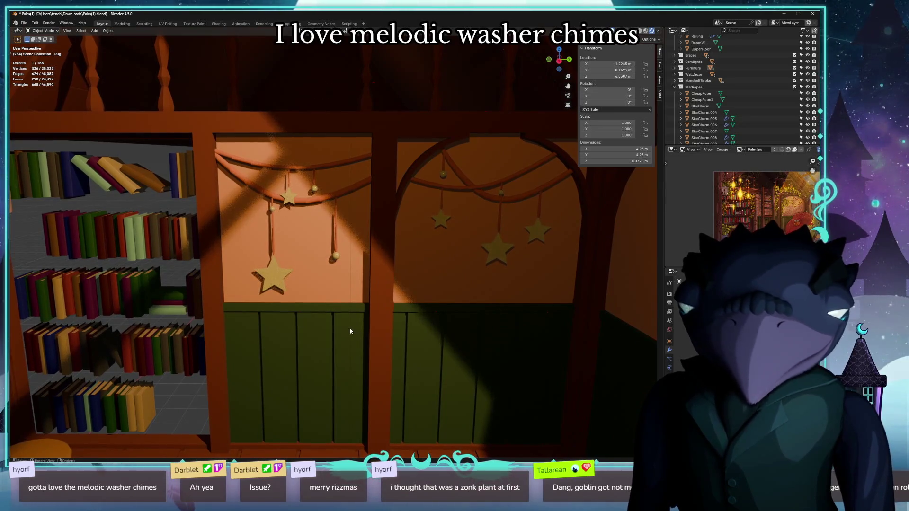
pyautogui.hotkey('alt', 'Tab')
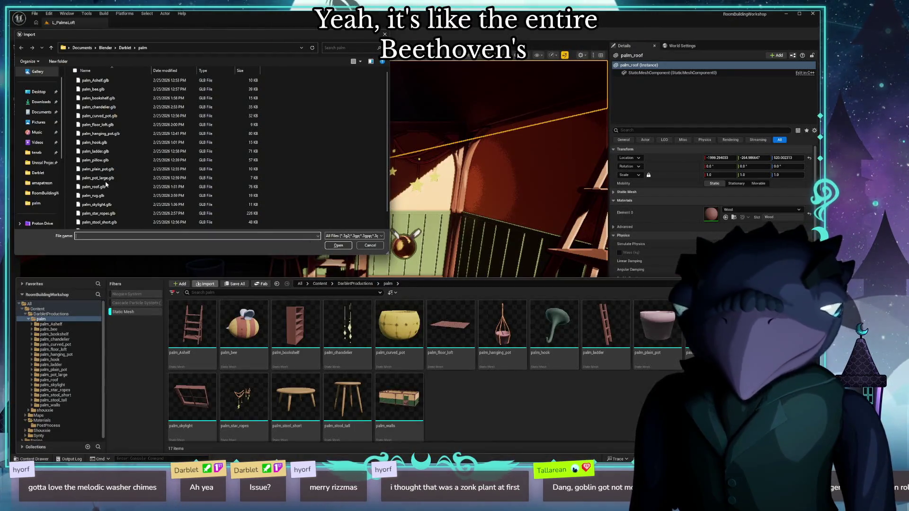
# Import palm_rug.glb and filter the palm folder to Static Mesh assets.
pyautogui.doubleClick(94, 196)
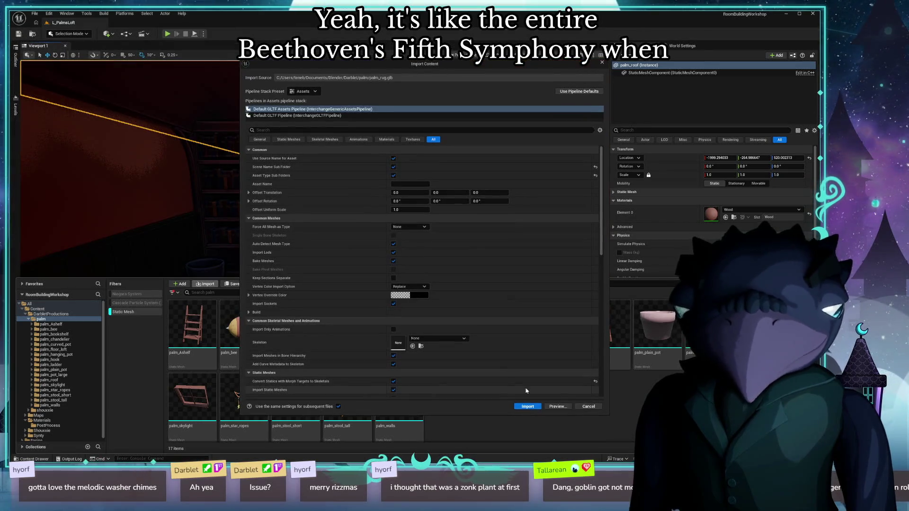
pyautogui.click(527, 406)
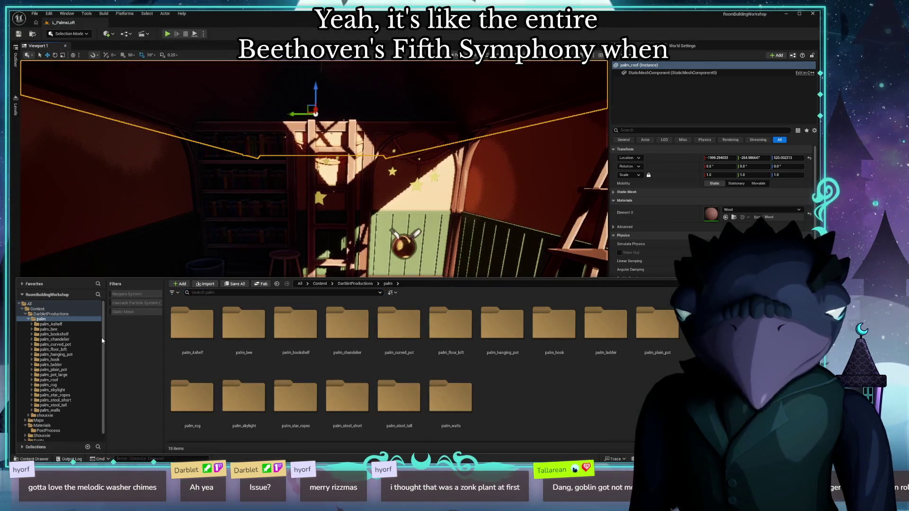
pyautogui.click(141, 311)
pyautogui.moveTo(142, 213); pyautogui.dragTo(142, 190)
# Drag palm_rug onto the loft floor and nudge it to about X -734, Y -258, Z 9.4.
pyautogui.hotkey('ctrl', 'space')
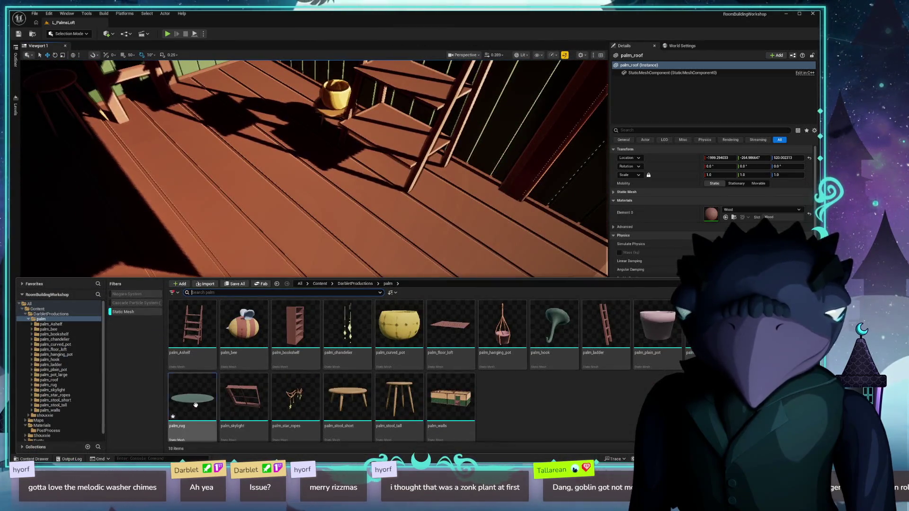
pyautogui.moveTo(192, 397); pyautogui.dragTo(294, 272)
pyautogui.click(244, 315)
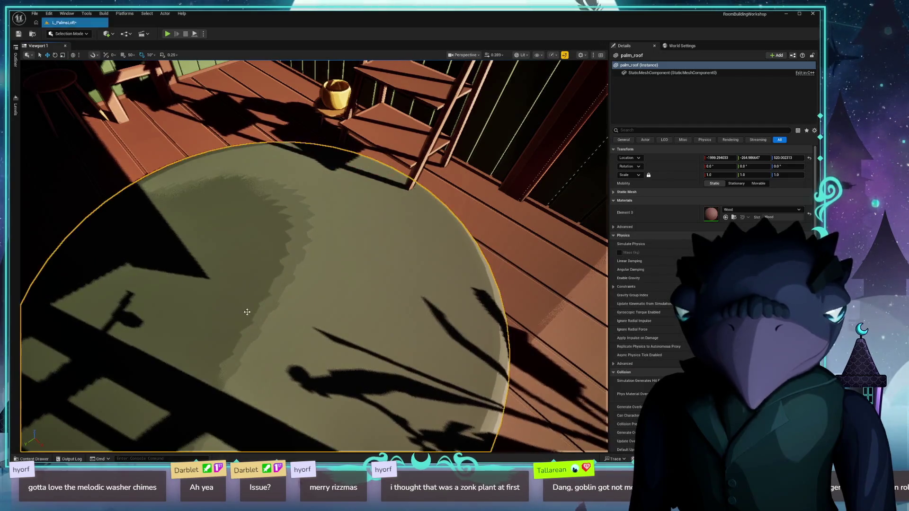
pyautogui.press('f')
pyautogui.moveTo(389, 291)
pyautogui.mouseDown()
pyautogui.moveTo(388, 268)
pyautogui.moveTo(402, 266)
pyautogui.moveTo(402, 190)
pyautogui.moveTo(412, 198)
pyautogui.moveTo(412, 227)
pyautogui.moveTo(403, 189)
pyautogui.moveTo(402, 227)
pyautogui.mouseUp()
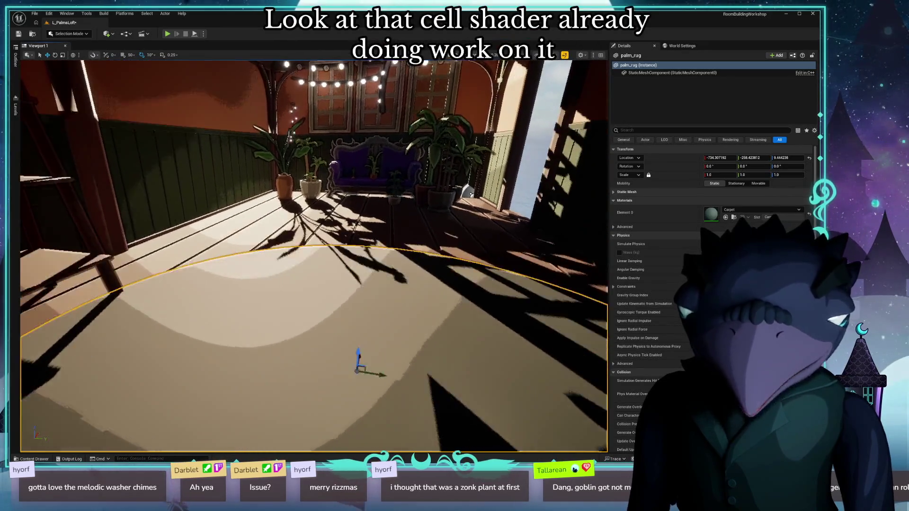
pyautogui.moveTo(238, 242)
pyautogui.mouseDown()
pyautogui.moveTo(239, 227)
pyautogui.moveTo(238, 243)
pyautogui.mouseUp()
pyautogui.moveTo(268, 210)
pyautogui.mouseDown()
pyautogui.moveTo(241, 195)
pyautogui.moveTo(203, 213)
pyautogui.moveTo(203, 179)
pyautogui.mouseUp()
pyautogui.moveTo(191, 248)
pyautogui.mouseDown()
pyautogui.moveTo(184, 294)
pyautogui.moveTo(180, 270)
pyautogui.moveTo(225, 266)
pyautogui.mouseUp()
# Rotate the sun direction with Ctrl+L so sunlight falls into the loft.
pyautogui.hotkey('ctrl', 'l')
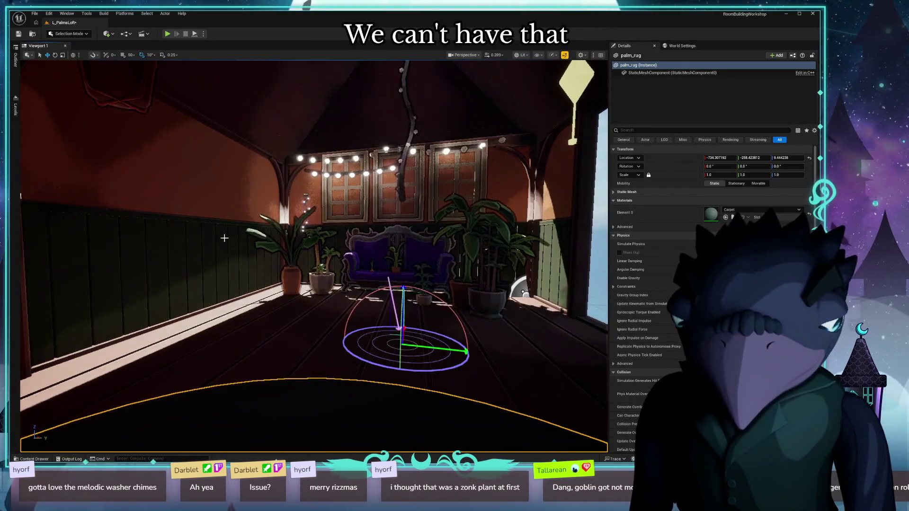
pyautogui.hotkey('ctrl', 'l')
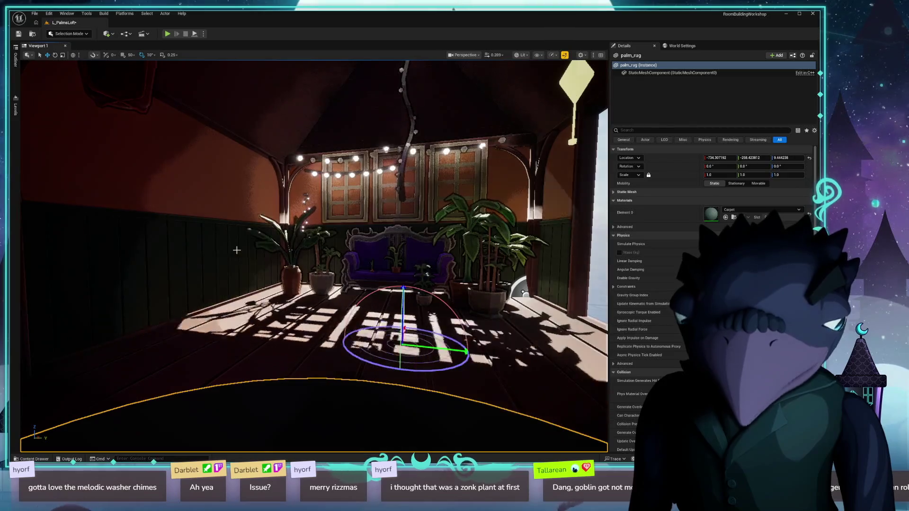
pyautogui.hotkey('ctrl', 'l')
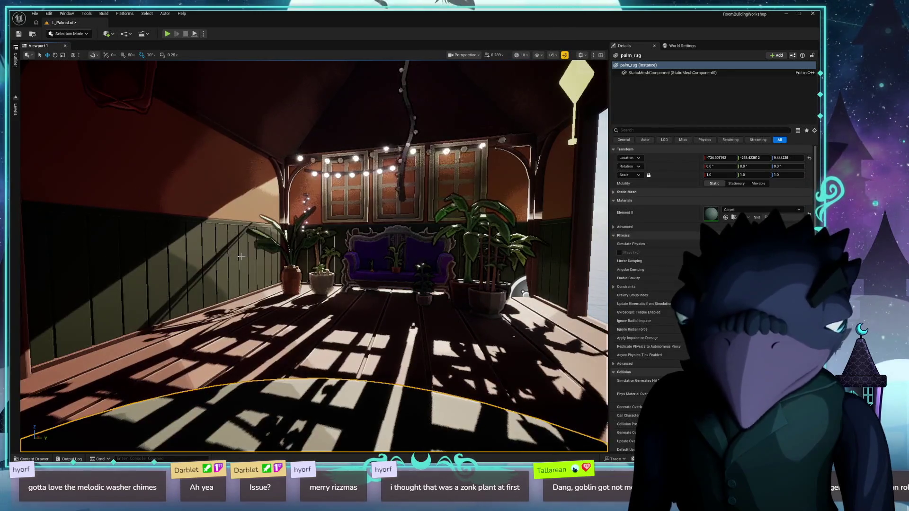
pyautogui.hotkey('ctrl', 'l')
# Enable Cast Shadow on the palm_walls actor and check the new shadows around the rug.
pyautogui.click(240, 254)
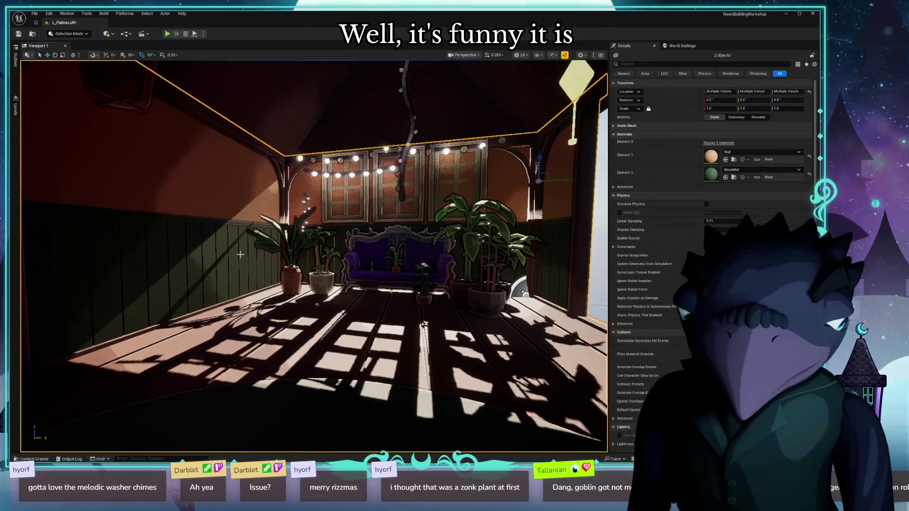
pyautogui.click(439, 269)
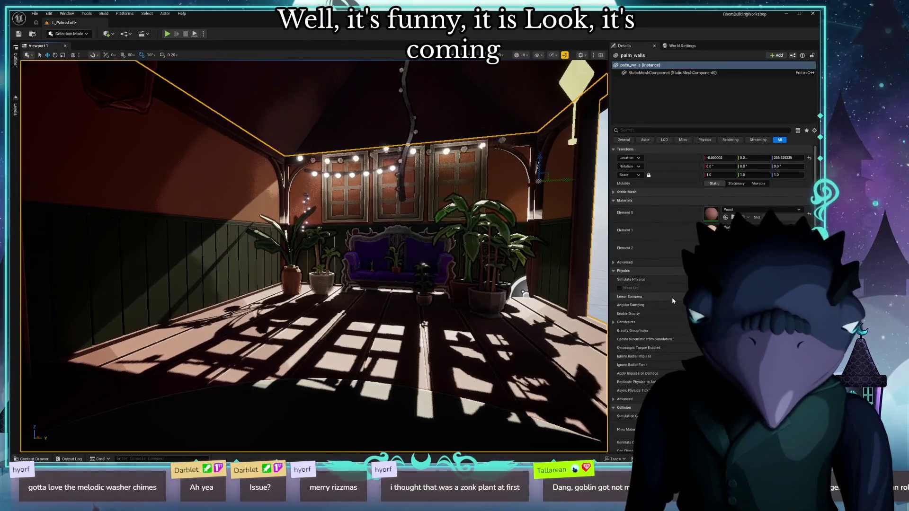
pyautogui.scroll(-5, 710, 293)
pyautogui.scroll(5, 710, 293)
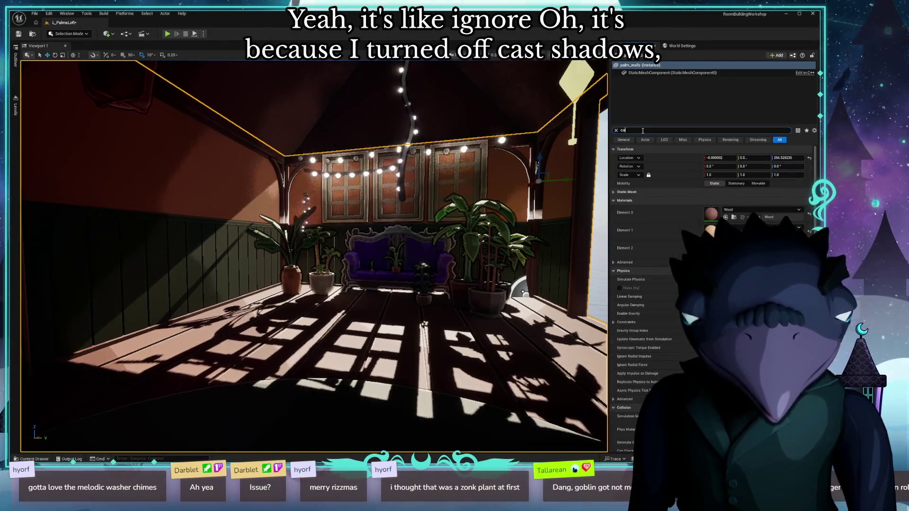
pyautogui.write('s')
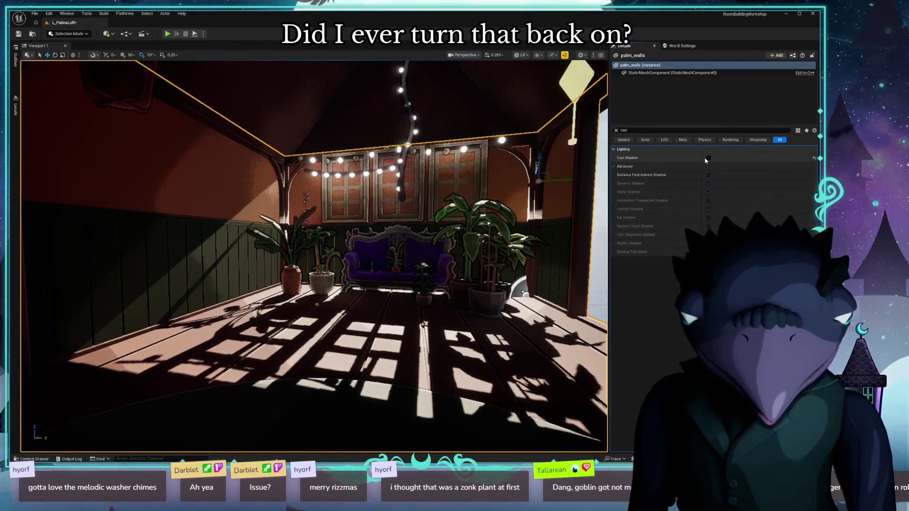
pyautogui.click(708, 158)
pyautogui.moveTo(371, 329)
pyautogui.mouseDown()
pyautogui.moveTo(454, 326)
pyautogui.moveTo(363, 377)
pyautogui.mouseUp()
pyautogui.click(355, 321)
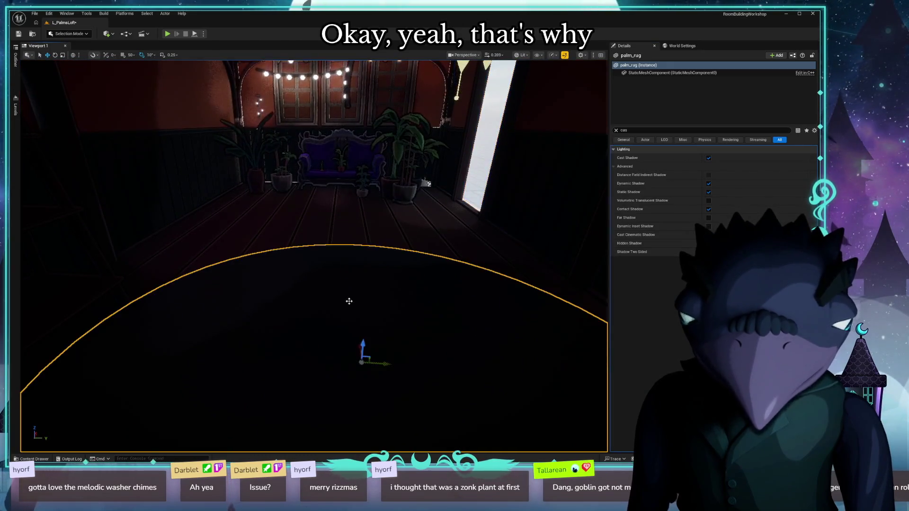
pyautogui.moveTo(355, 321)
pyautogui.mouseDown()
pyautogui.moveTo(341, 246)
pyautogui.moveTo(341, 379)
pyautogui.moveTo(361, 294)
pyautogui.mouseUp()
pyautogui.press('e')
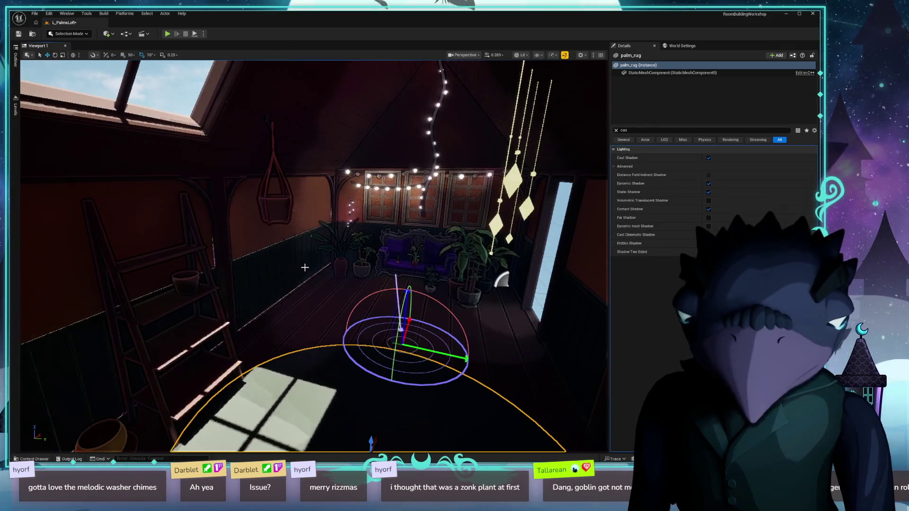
# Clear the Details filter and select the PostProcessVolume from the Outliner.
pyautogui.moveTo(364, 413)
pyautogui.mouseDown()
pyautogui.moveTo(369, 454)
pyautogui.moveTo(378, 388)
pyautogui.moveTo(379, 426)
pyautogui.moveTo(360, 417)
pyautogui.moveTo(350, 379)
pyautogui.moveTo(369, 369)
pyautogui.moveTo(365, 393)
pyautogui.moveTo(343, 367)
pyautogui.mouseUp()
pyautogui.click(615, 130)
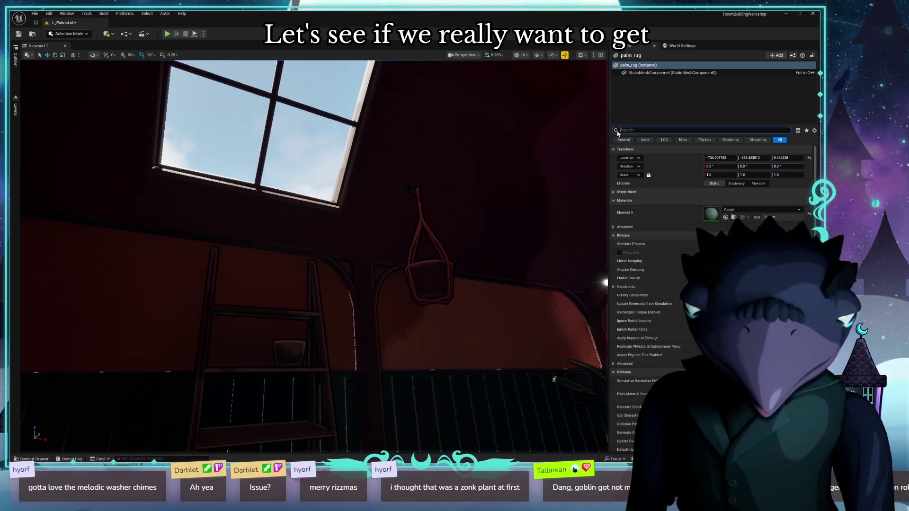
pyautogui.click(16, 60)
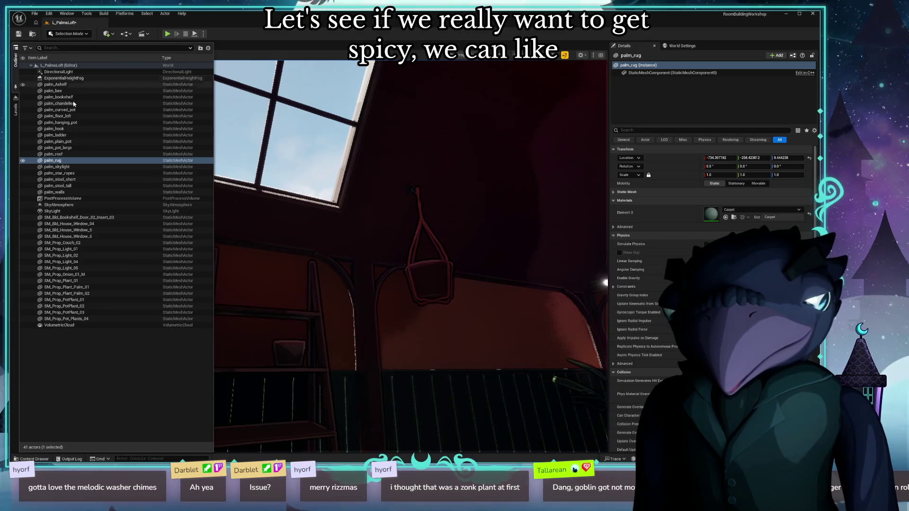
pyautogui.click(68, 326)
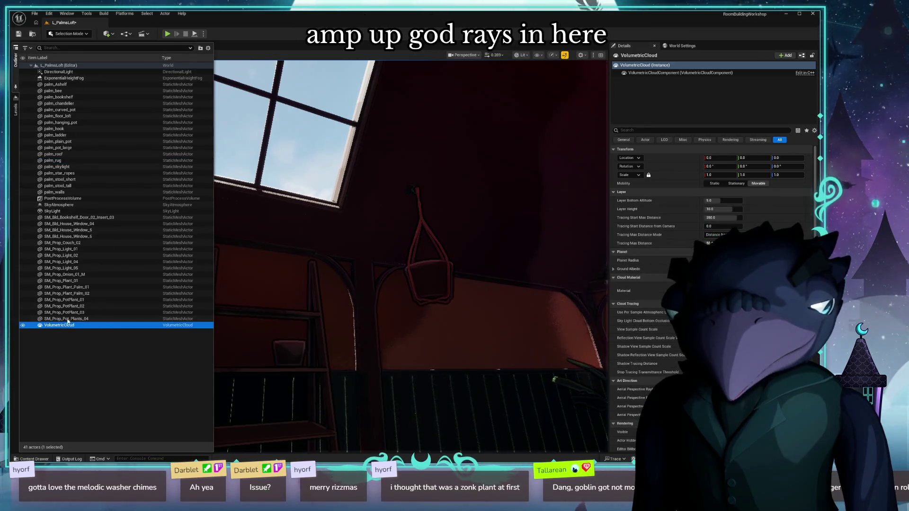
pyautogui.click(62, 199)
# Search the PostProcessVolume properties for 'god', 'ray' and 'light'.
pyautogui.click(664, 131)
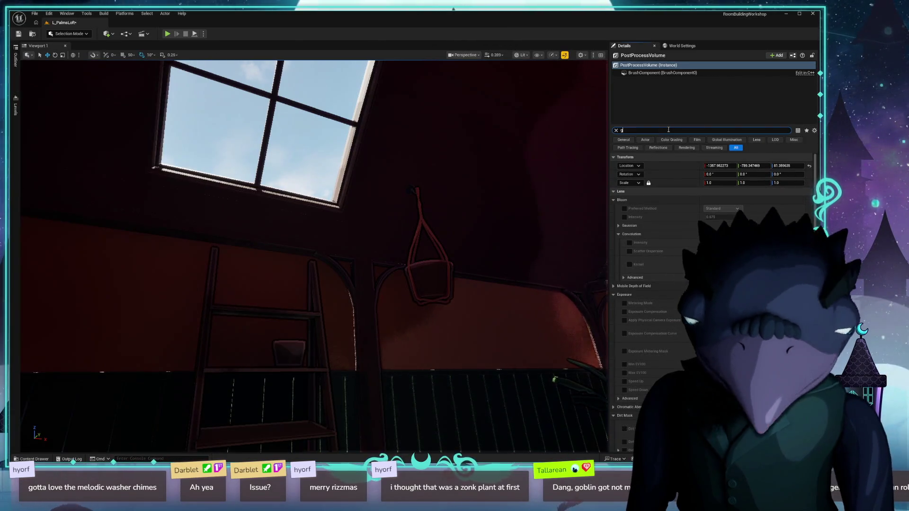
pyautogui.write('od')
pyautogui.press('BackSpace')
pyautogui.press('BackSpace')
pyautogui.press('BackSpace')
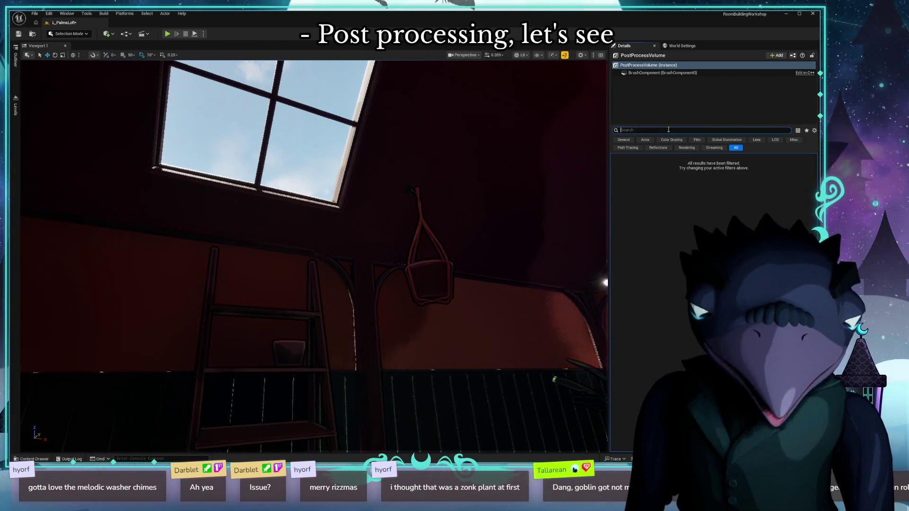
pyautogui.write('ray')
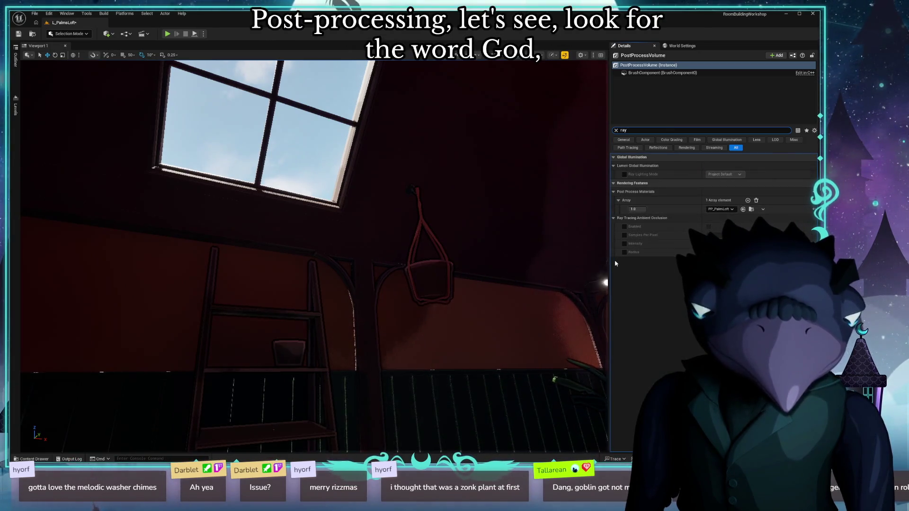
pyautogui.press('BackSpace')
pyautogui.press('BackSpace')
pyautogui.press('BackSpace')
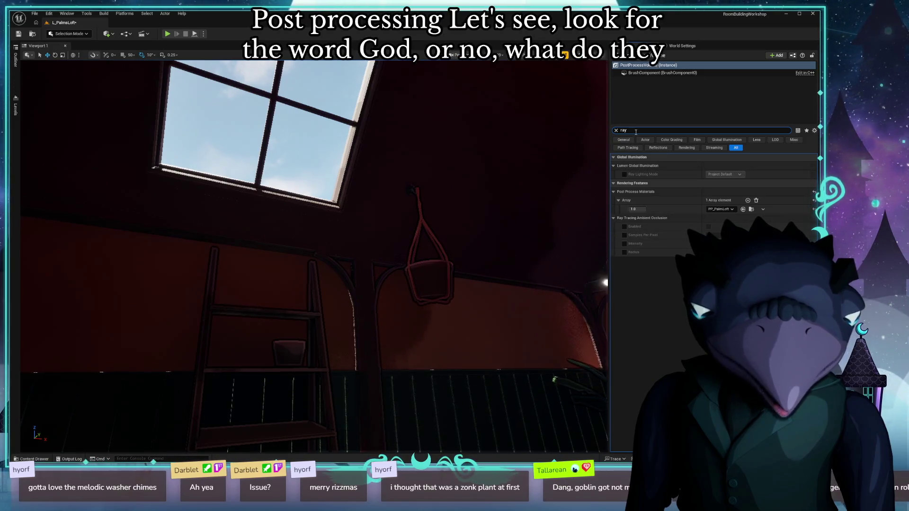
pyautogui.write('light')
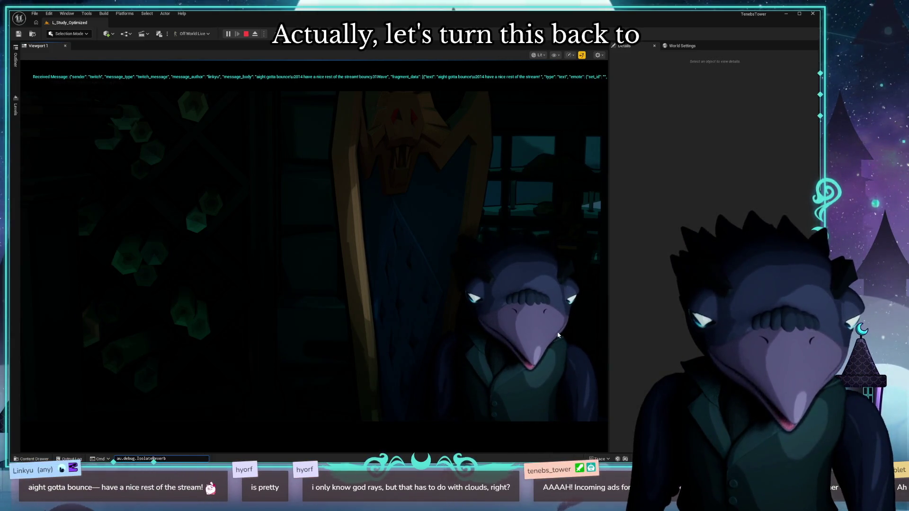
# Switch the TenebsTower study level to Unlit, shrink its window, and return to L_PalmsLoft.
pyautogui.press('F2')
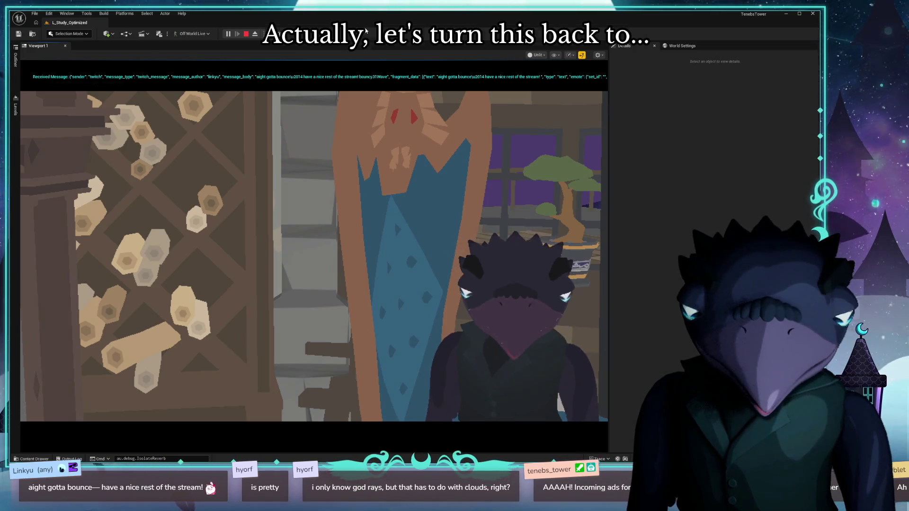
pyautogui.doubleClick(366, 14)
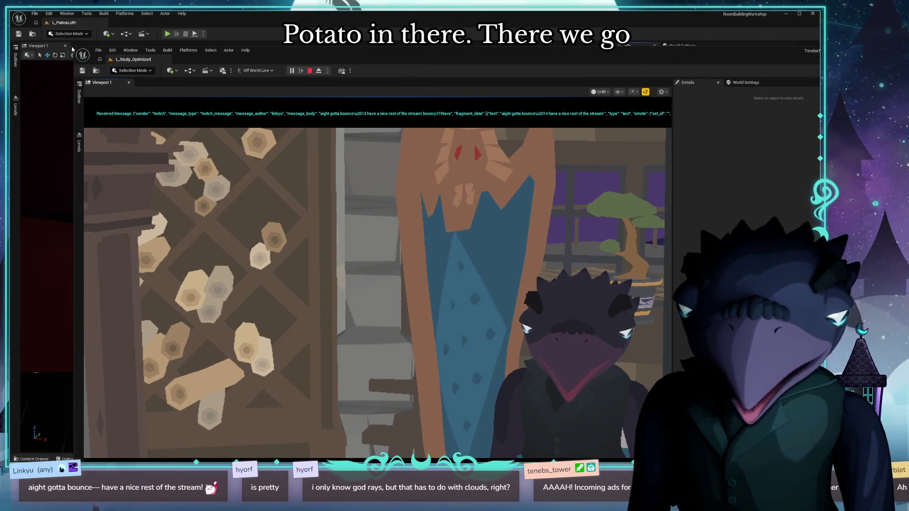
pyautogui.moveTo(76, 51)
pyautogui.mouseDown()
pyautogui.moveTo(284, 134)
pyautogui.moveTo(326, 134)
pyautogui.moveTo(325, 169)
pyautogui.moveTo(310, 179)
pyautogui.moveTo(66, 114)
pyautogui.mouseUp()
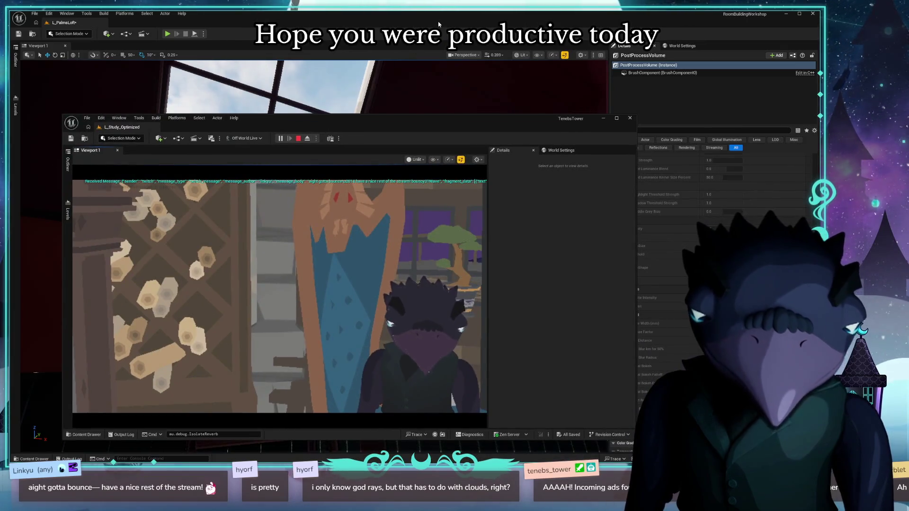
pyautogui.click(438, 24)
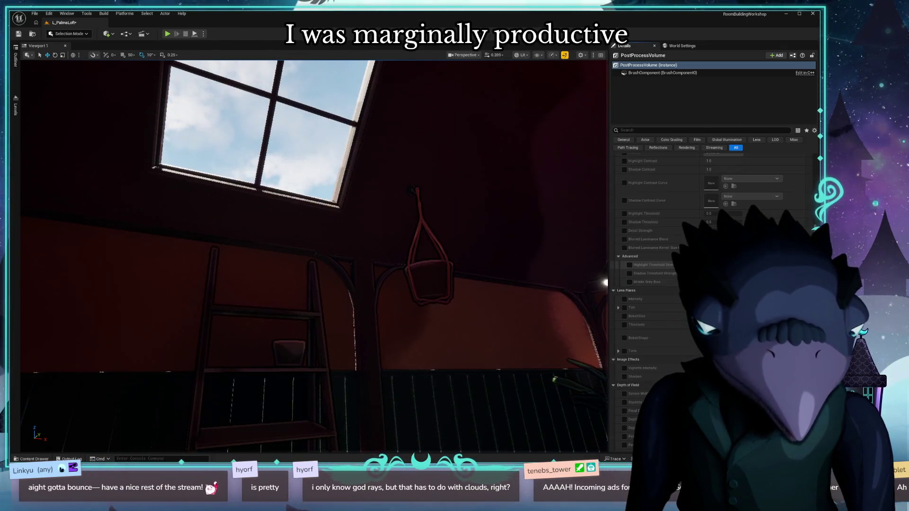
# Scroll the PostProcessVolume Details to the top and reframe the attic toward the sofa corner and skylight.
pyautogui.scroll(4, 710, 294)
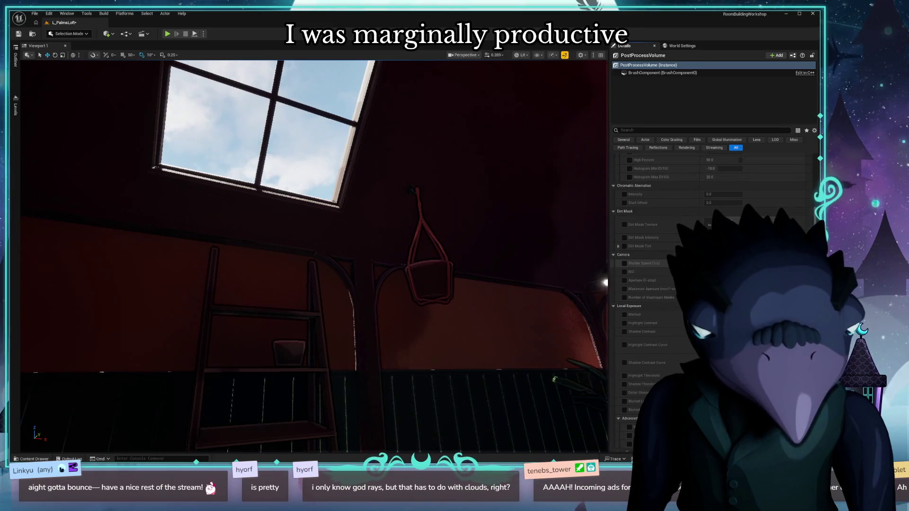
pyautogui.scroll(3, 625, 323)
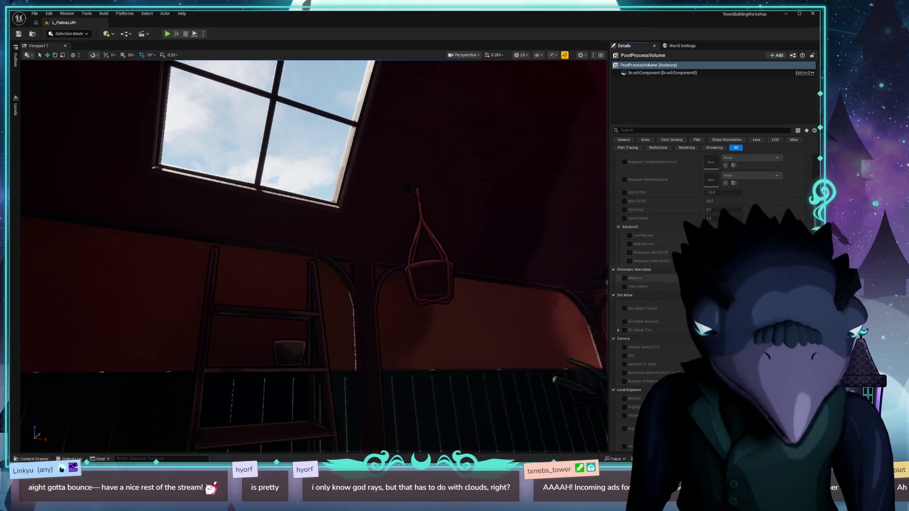
pyautogui.scroll(5, 663, 293)
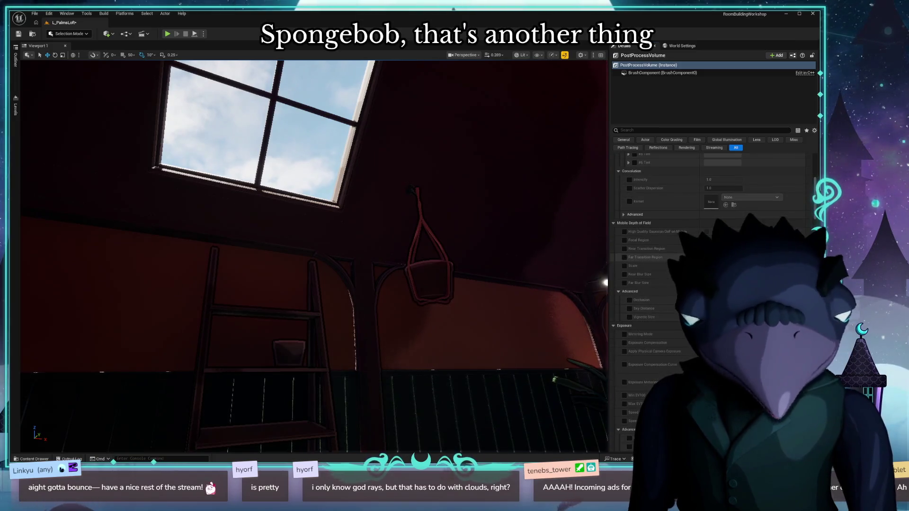
pyautogui.scroll(6, 709, 293)
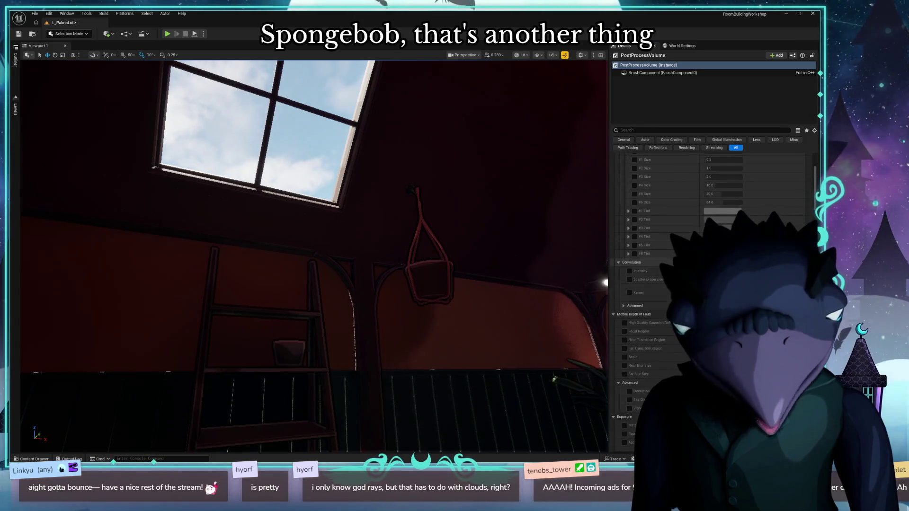
pyautogui.scroll(1, 710, 294)
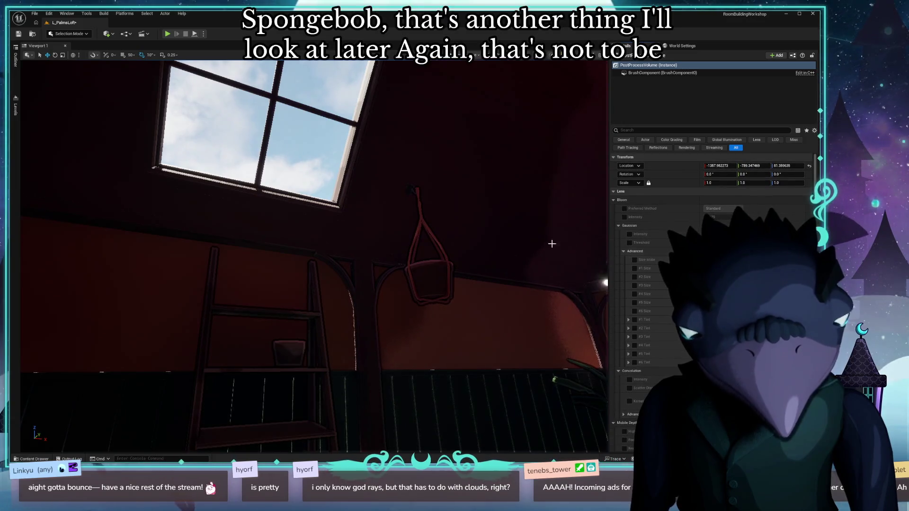
pyautogui.moveTo(538, 142); pyautogui.dragTo(474, 180)
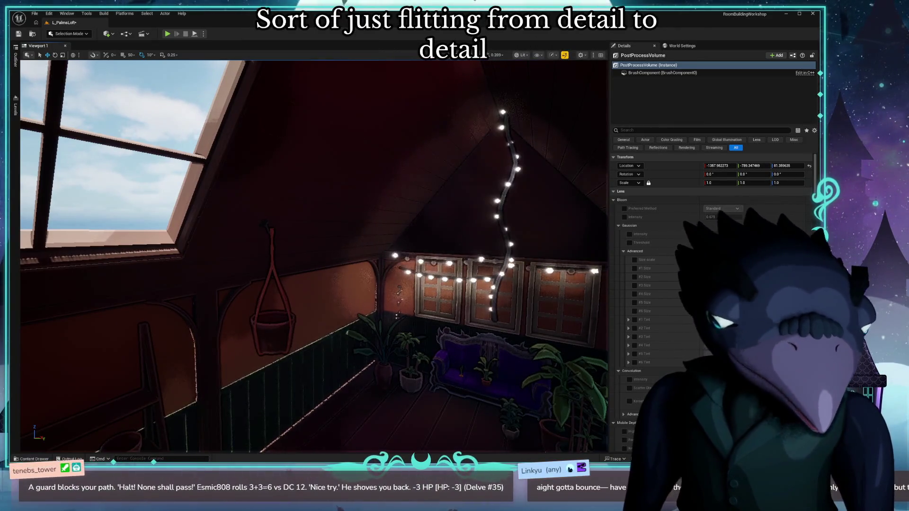
pyautogui.hotkey('alt', 'Tab')
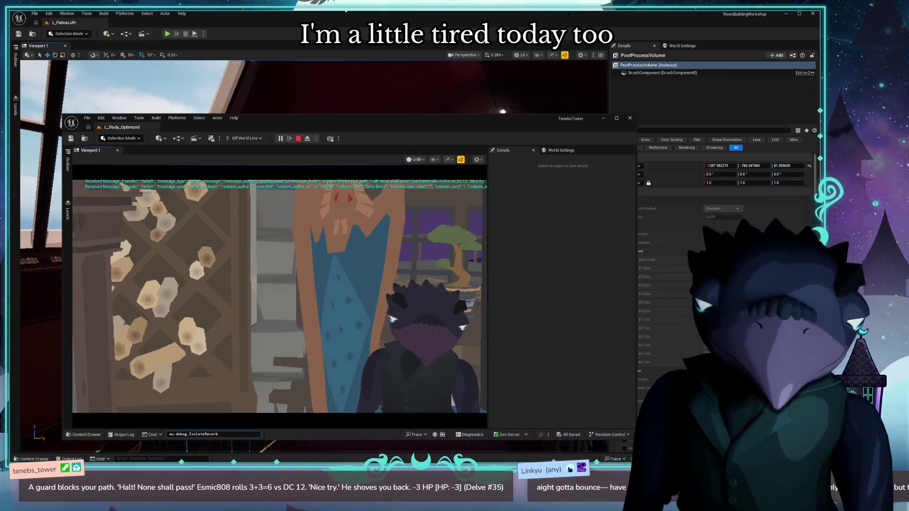
pyautogui.hotkey('alt', 'Tab')
pyautogui.moveTo(330, 131); pyautogui.dragTo(330, 445)
pyautogui.moveTo(279, 265); pyautogui.dragTo(279, 242)
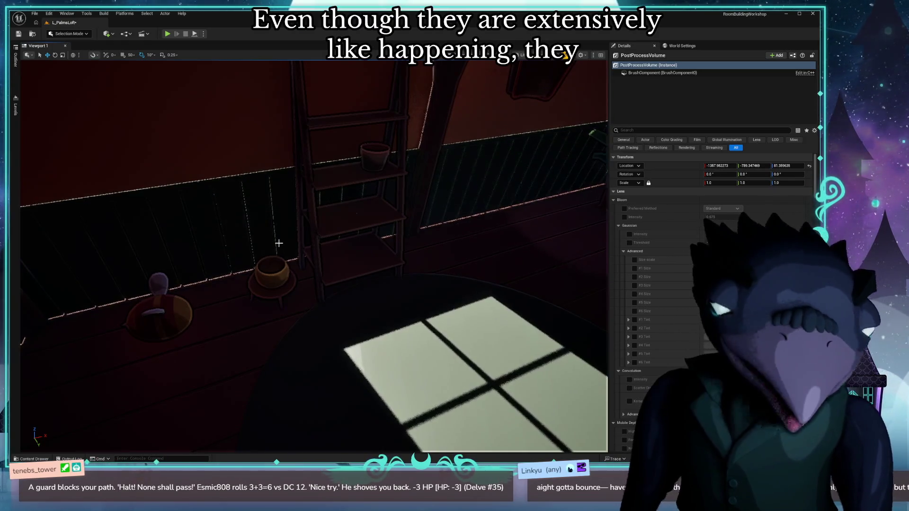
# Search the PostProcessVolume Details for beam and ray settings, then clear the search.
pyautogui.moveTo(381, 264)
pyautogui.mouseDown()
pyautogui.moveTo(450, 244)
pyautogui.moveTo(402, 266)
pyautogui.mouseUp()
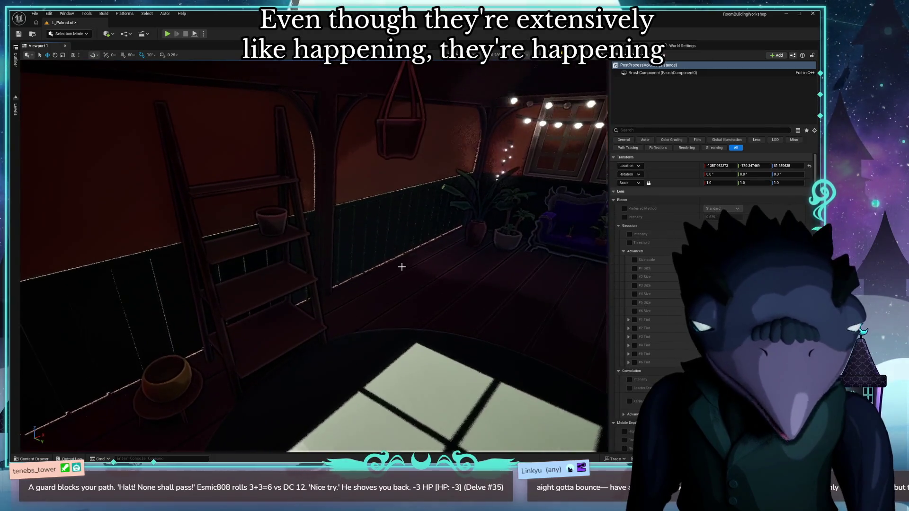
pyautogui.scroll(-10, 663, 284)
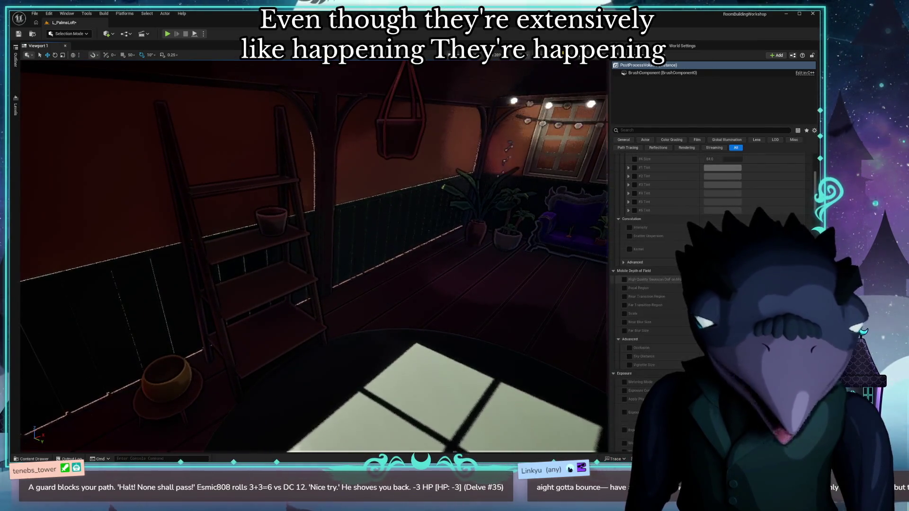
pyautogui.scroll(-3, 663, 284)
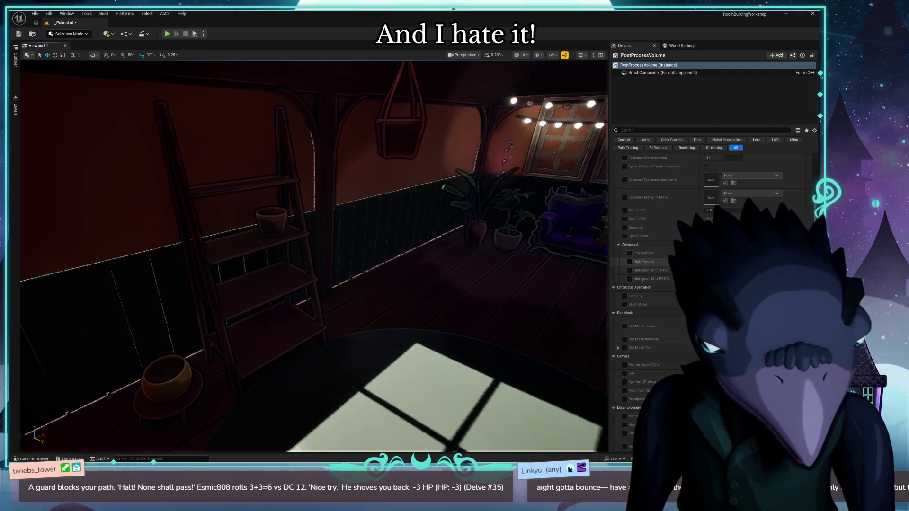
pyautogui.scroll(-10, 663, 284)
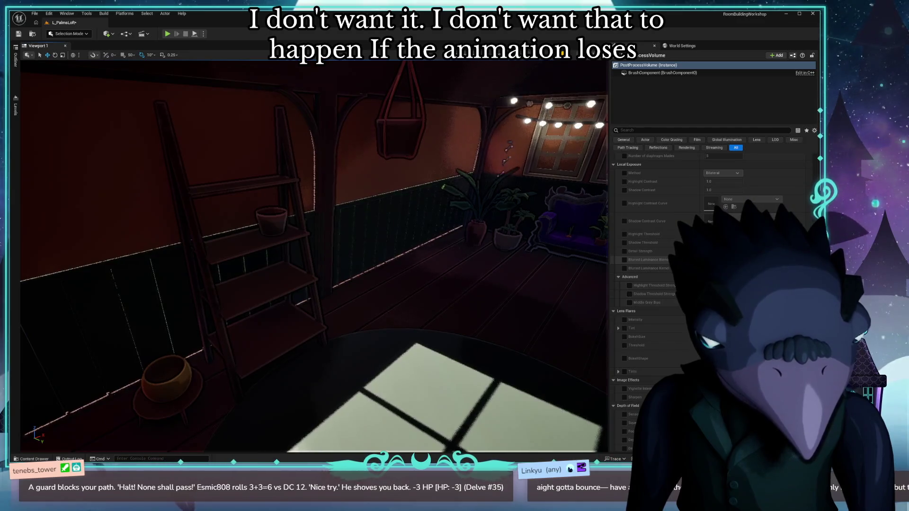
pyautogui.scroll(-4, 663, 284)
pyautogui.scroll(-4, 662, 284)
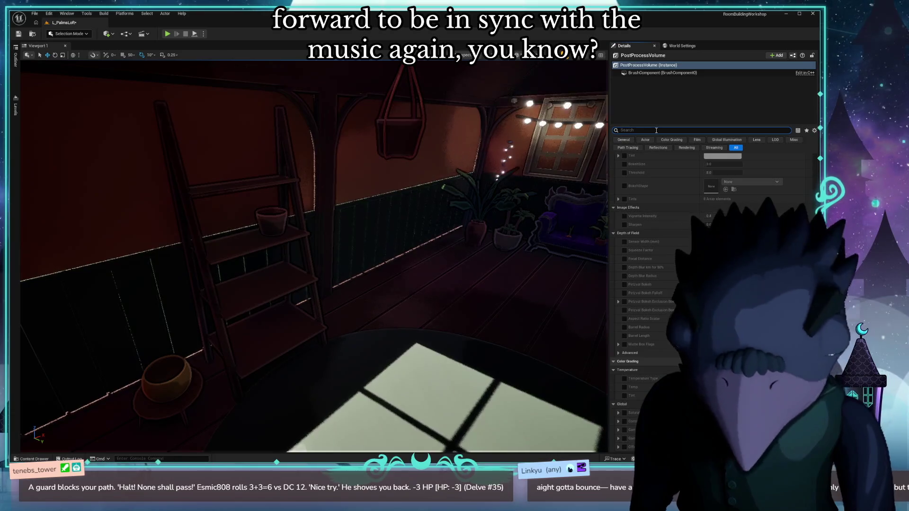
pyautogui.write('beamray')
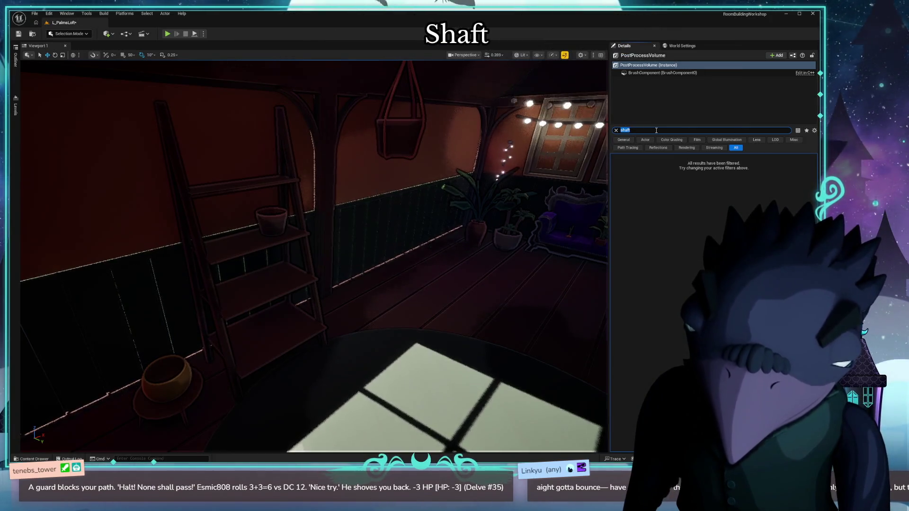
pyautogui.press('BackSpace')
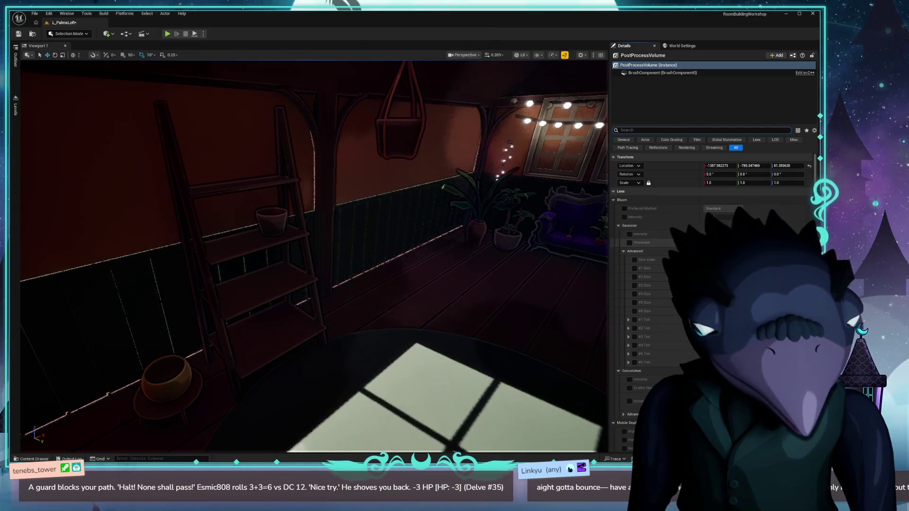
# Scroll down the PostProcessVolume properties and expand the advanced Lumen global illumination settings.
pyautogui.scroll(-3, 663, 284)
pyautogui.scroll(-5, 663, 284)
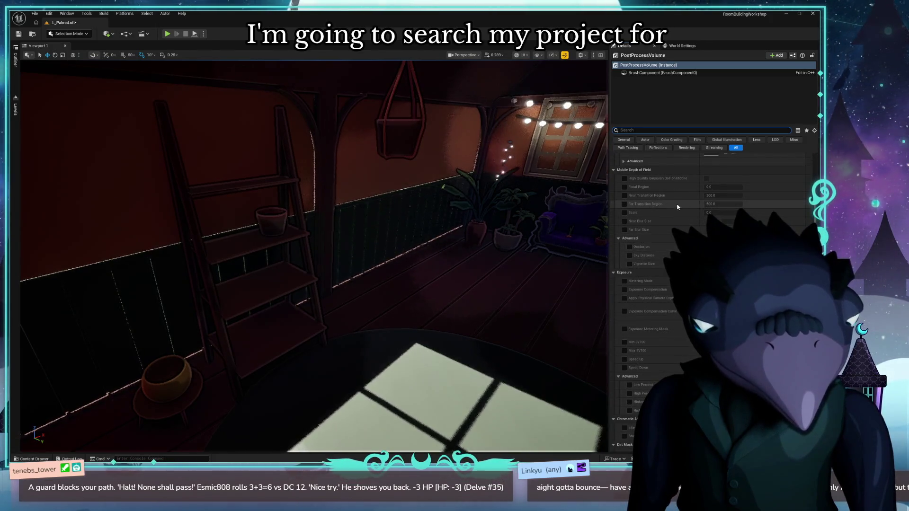
pyautogui.scroll(-7, 678, 207)
pyautogui.scroll(-3, 678, 207)
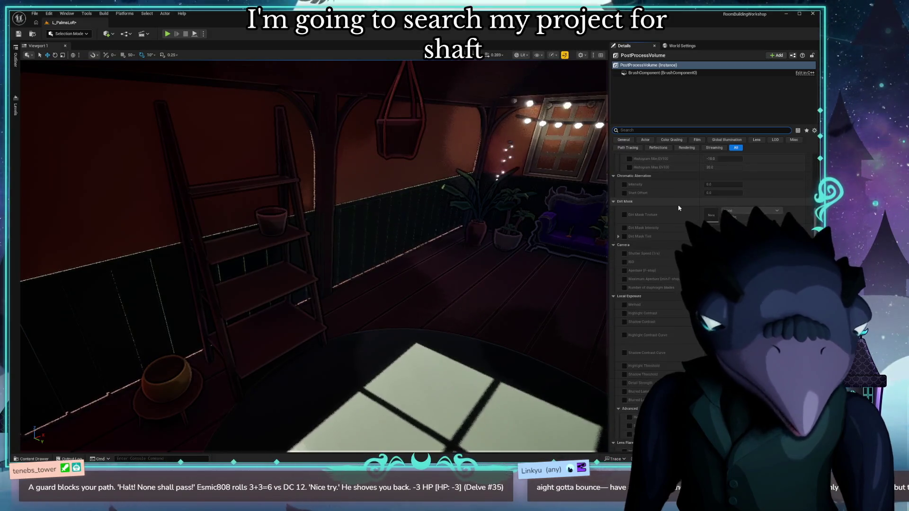
pyautogui.scroll(-1, 678, 208)
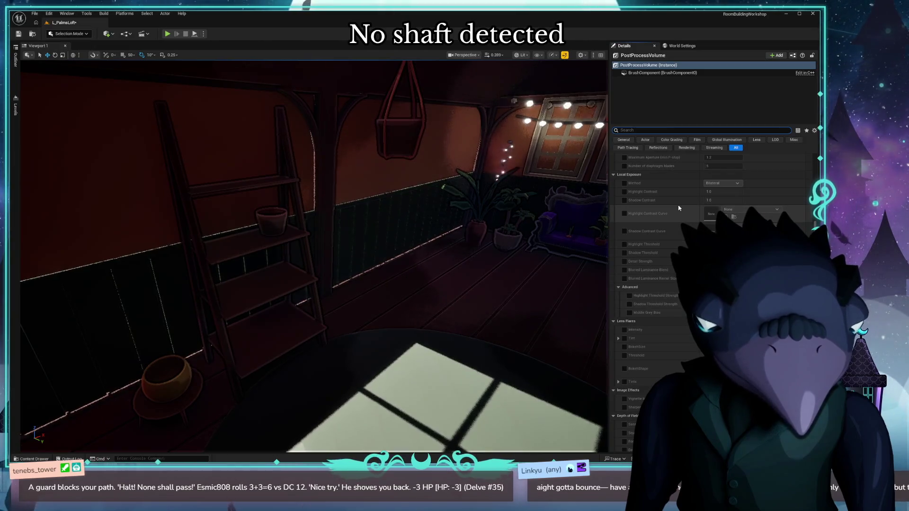
pyautogui.scroll(-3, 678, 208)
pyautogui.scroll(-1, 678, 207)
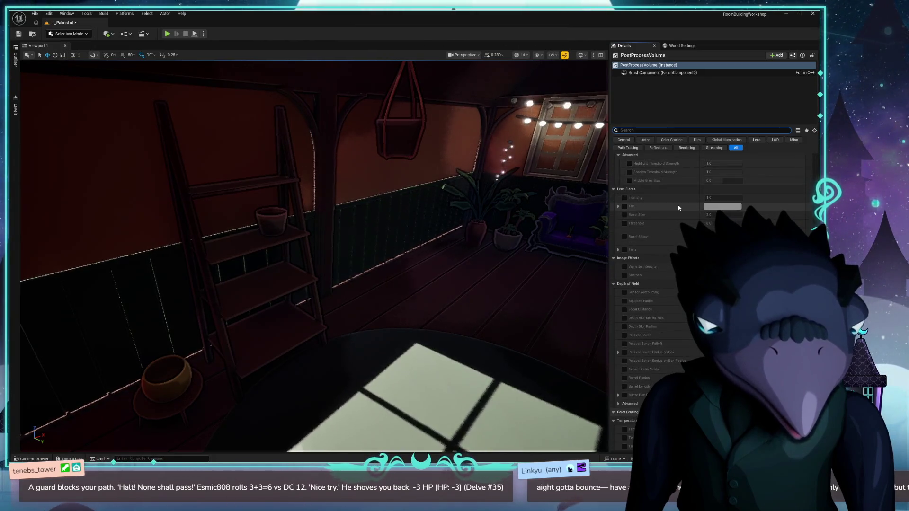
pyautogui.scroll(-2, 678, 208)
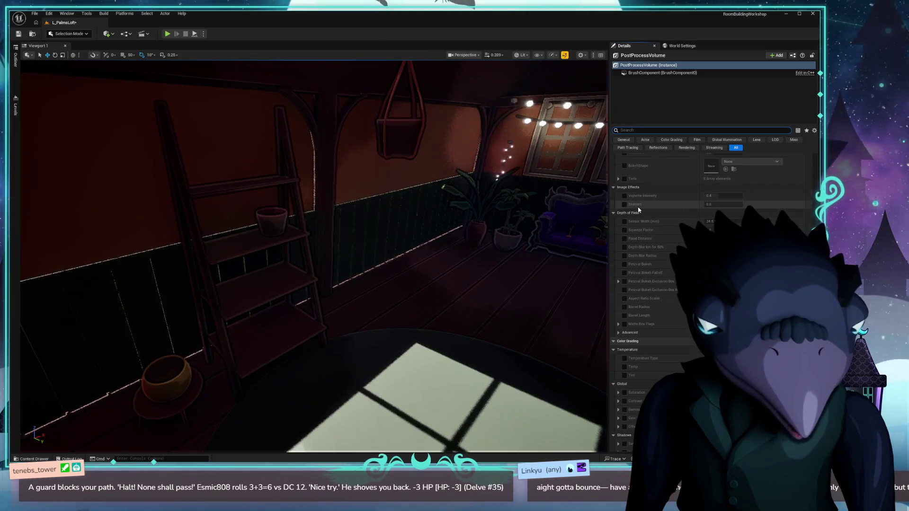
pyautogui.scroll(-8, 638, 210)
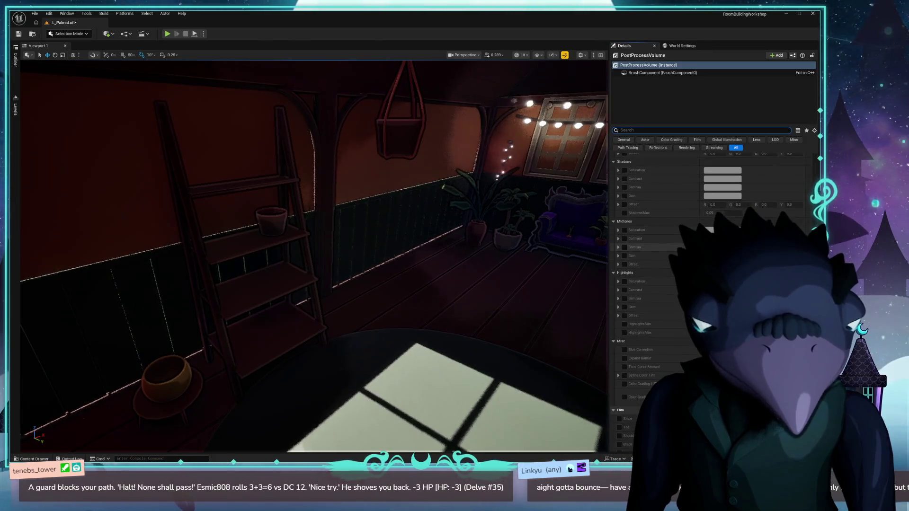
pyautogui.scroll(-5, 638, 209)
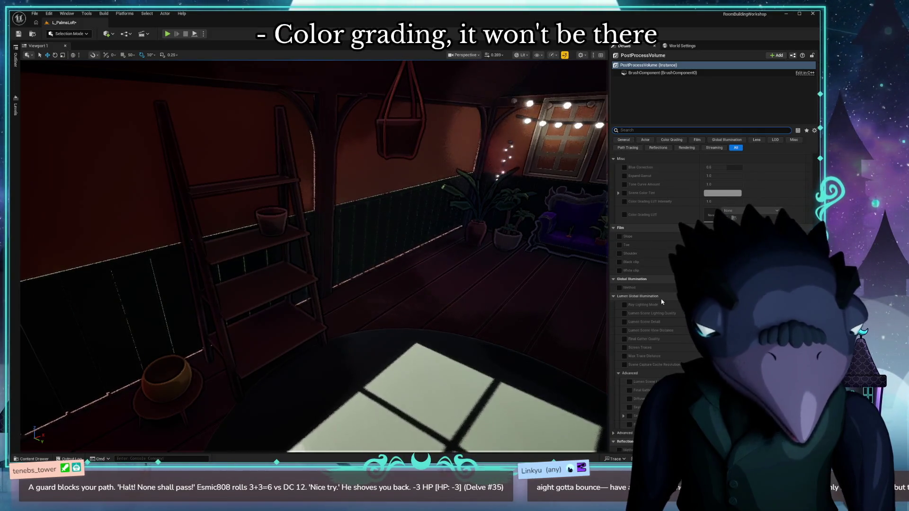
pyautogui.scroll(-2, 661, 301)
pyautogui.click(614, 392)
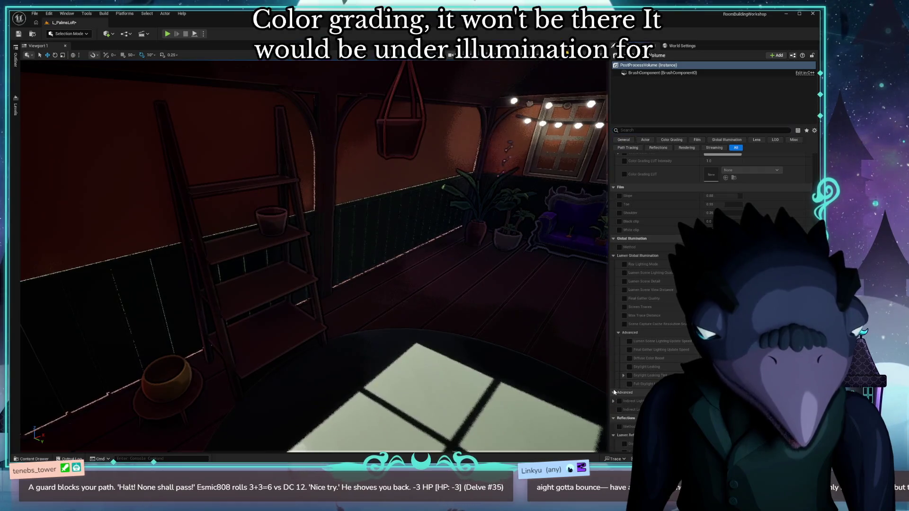
# Scroll through the remaining PostProcessVolume settings and show the Outliner's list of 47 actors.
pyautogui.scroll(-3, 694, 346)
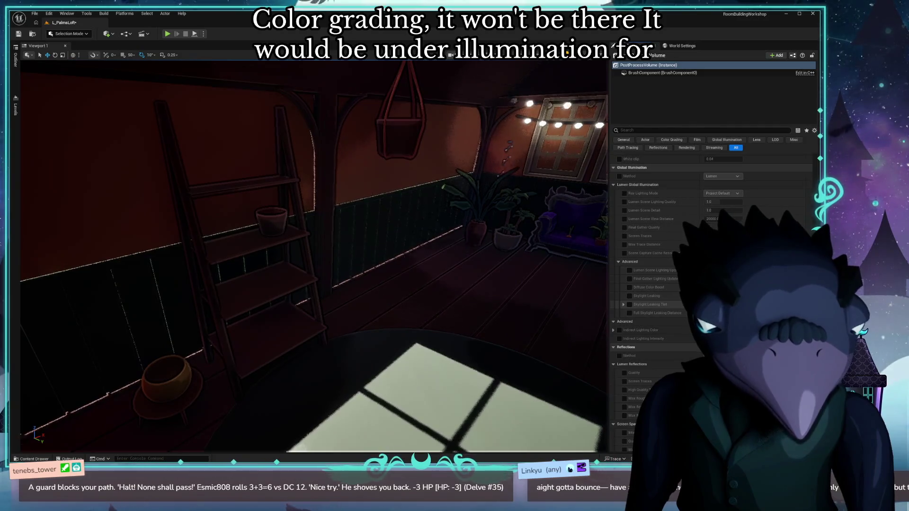
pyautogui.scroll(-3, 694, 346)
pyautogui.scroll(-4, 667, 293)
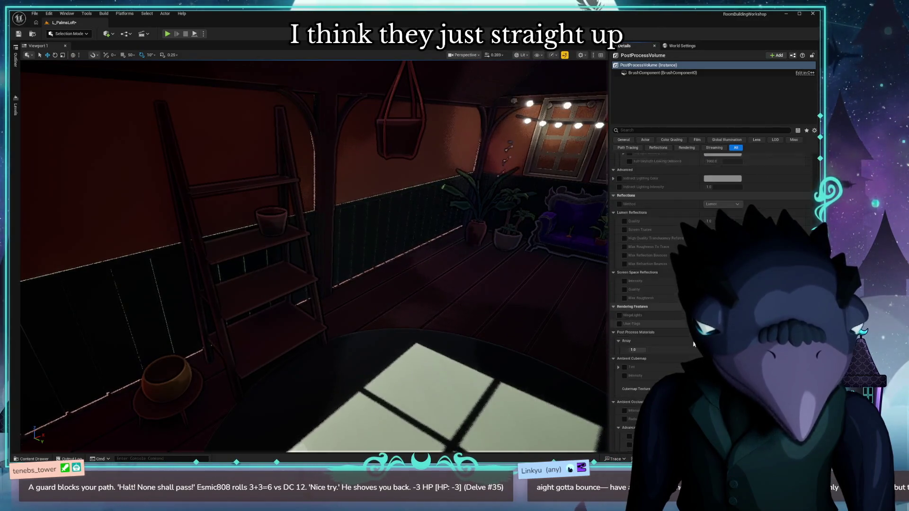
pyautogui.scroll(-3, 680, 354)
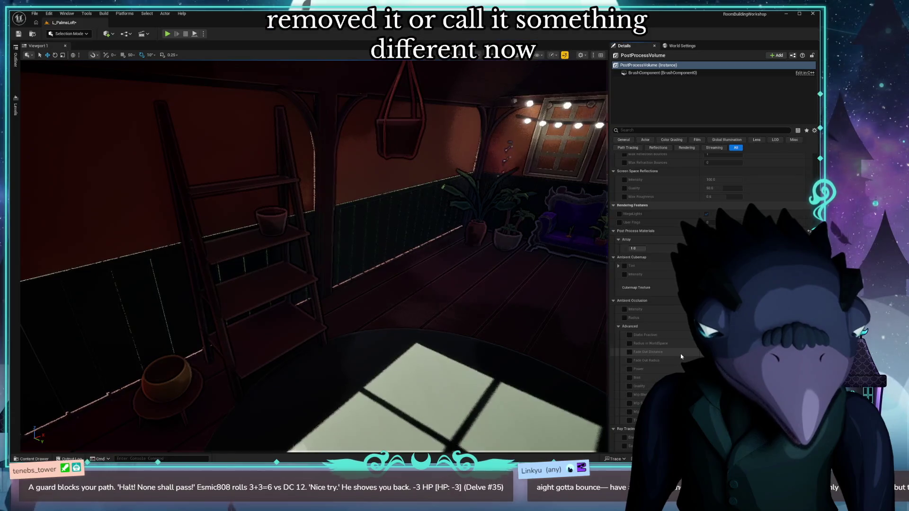
pyautogui.scroll(-3, 680, 356)
pyautogui.scroll(-9, 680, 307)
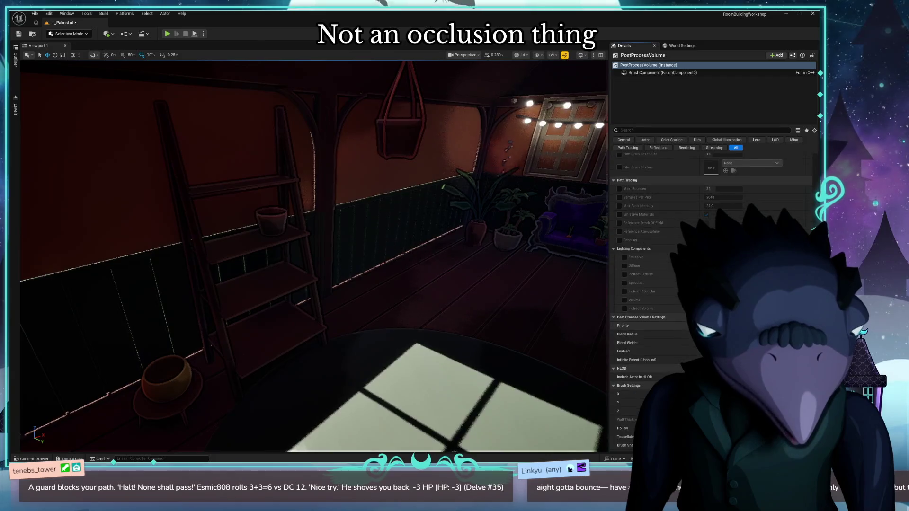
pyautogui.scroll(-4, 680, 308)
pyautogui.scroll(-3, 680, 307)
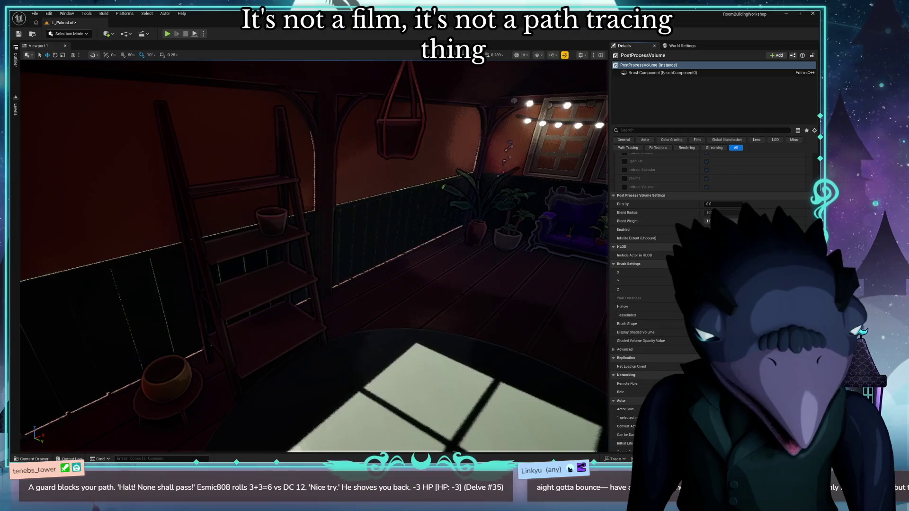
pyautogui.scroll(10, 680, 308)
pyautogui.scroll(5, 680, 307)
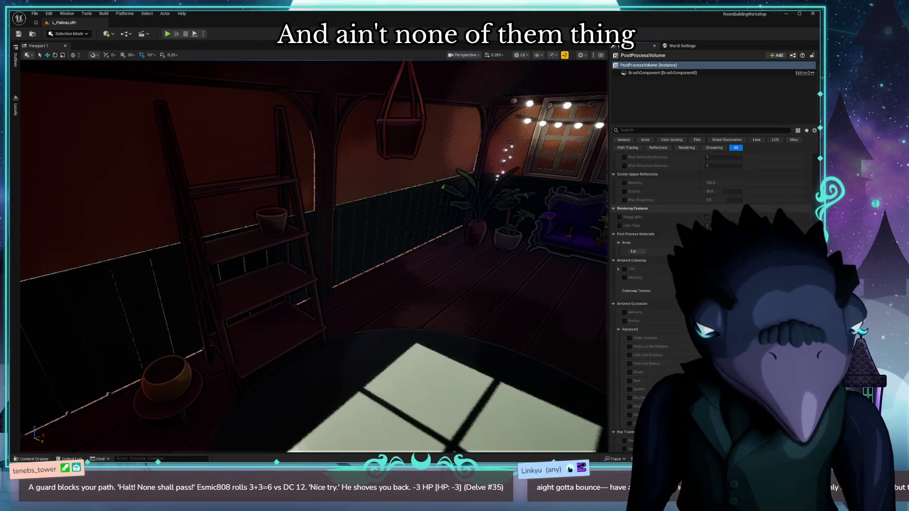
pyautogui.click(16, 60)
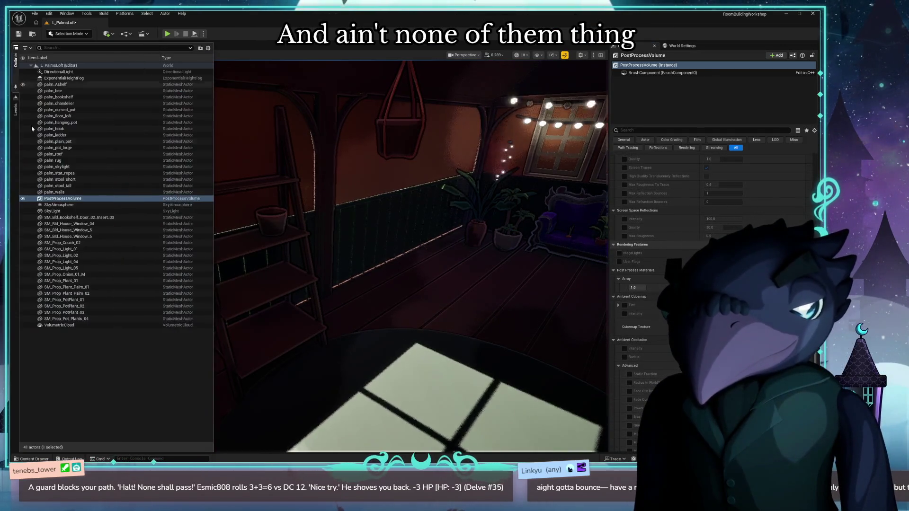
# Select ExponentialHeightFog and review its settings, including Fog Density 0.02 and Height Falloff 0.2.
pyautogui.click(64, 78)
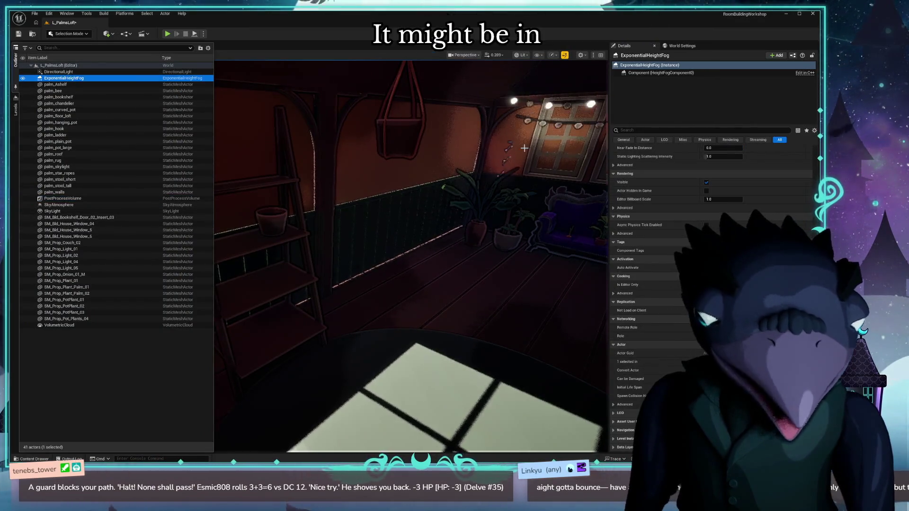
pyautogui.scroll(5, 758, 203)
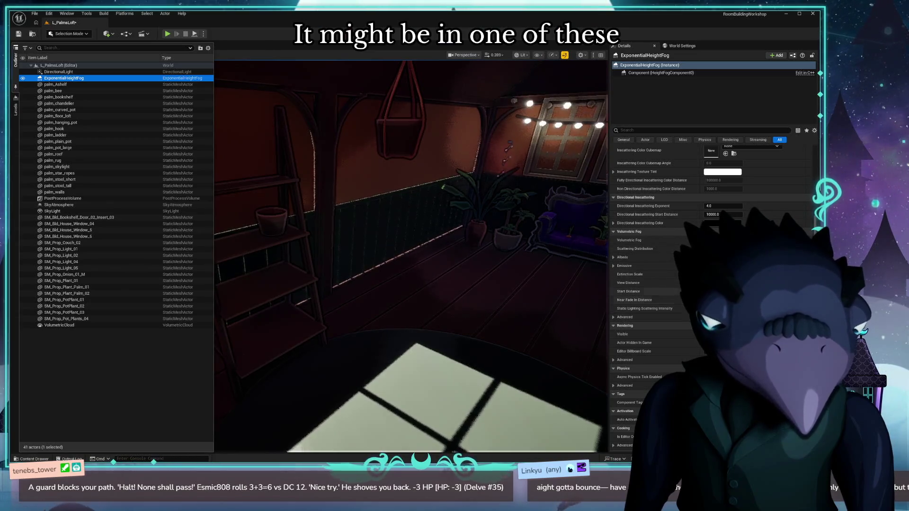
pyautogui.scroll(2, 714, 231)
pyautogui.scroll(2, 714, 231)
pyautogui.scroll(1, 703, 219)
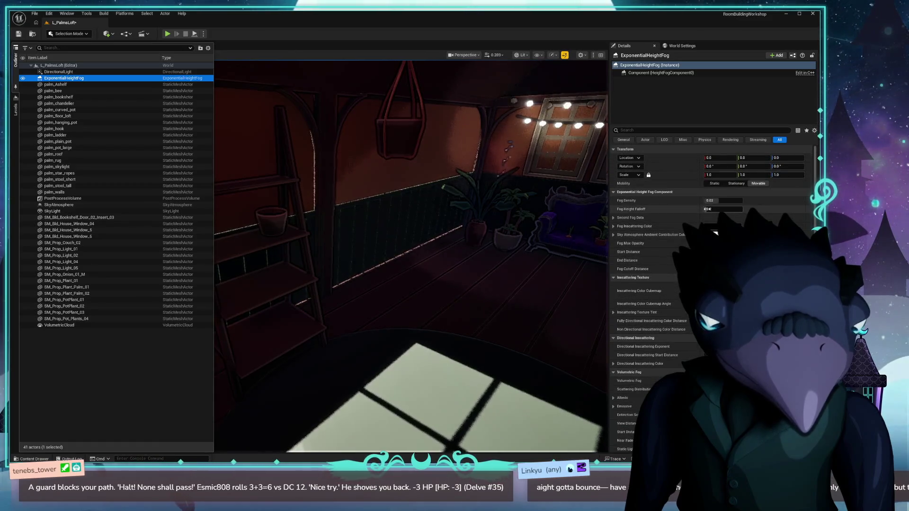
pyautogui.scroll(-1, 714, 233)
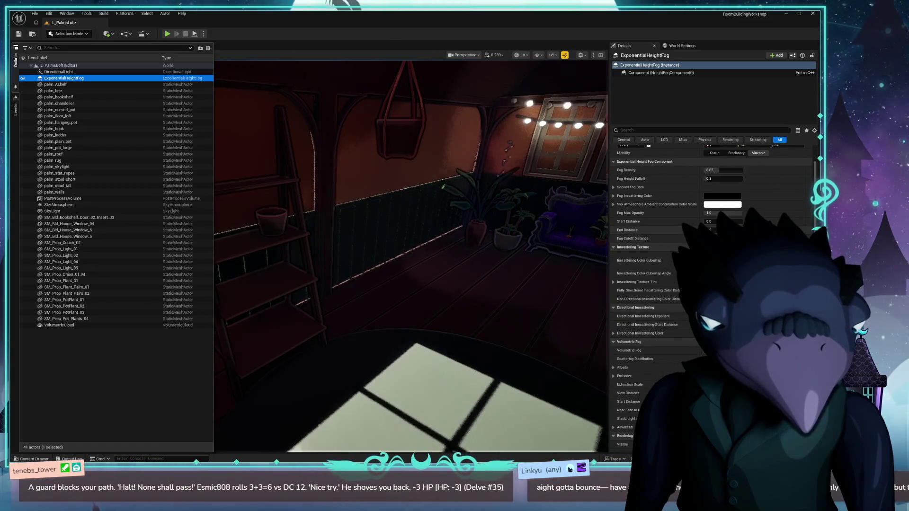
pyautogui.scroll(-1, 704, 354)
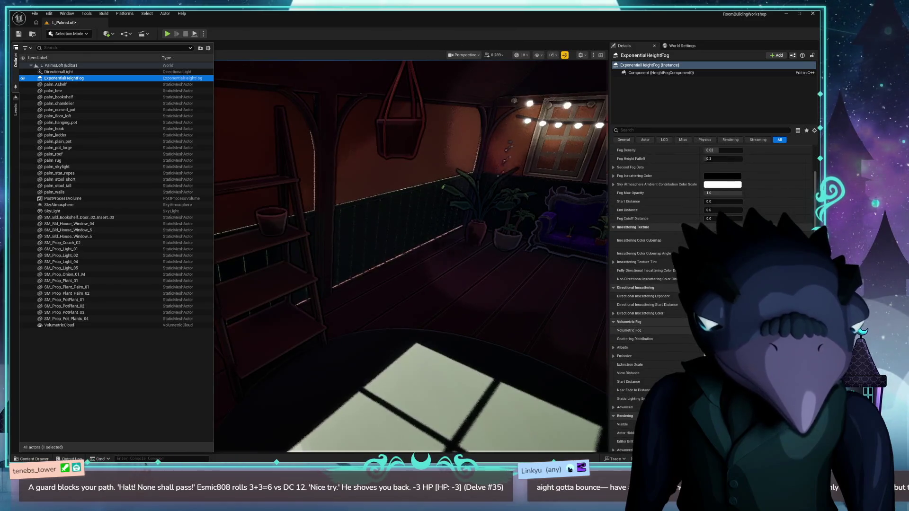
pyautogui.scroll(-5, 704, 354)
pyautogui.click(618, 307)
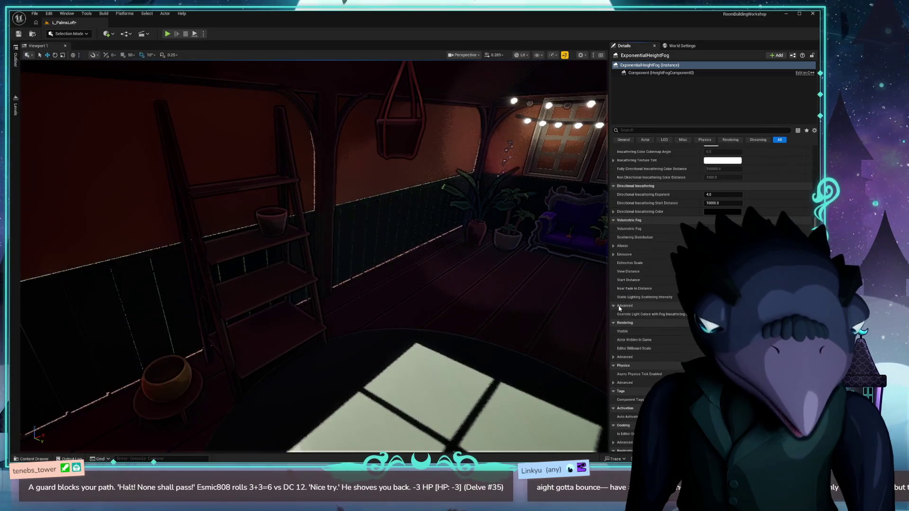
pyautogui.click(620, 306)
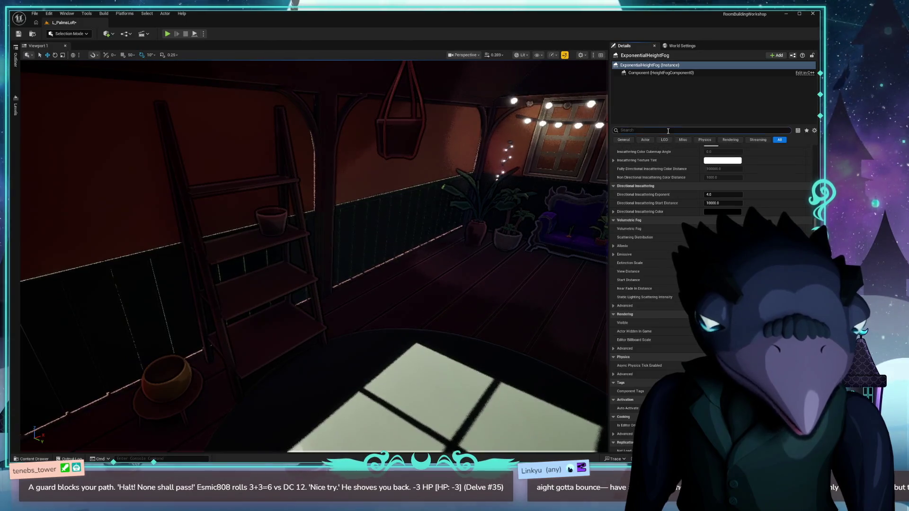
# Search the fog properties for 'beam', clear the search, and look toward the far loft end.
pyautogui.write('Inbeam')
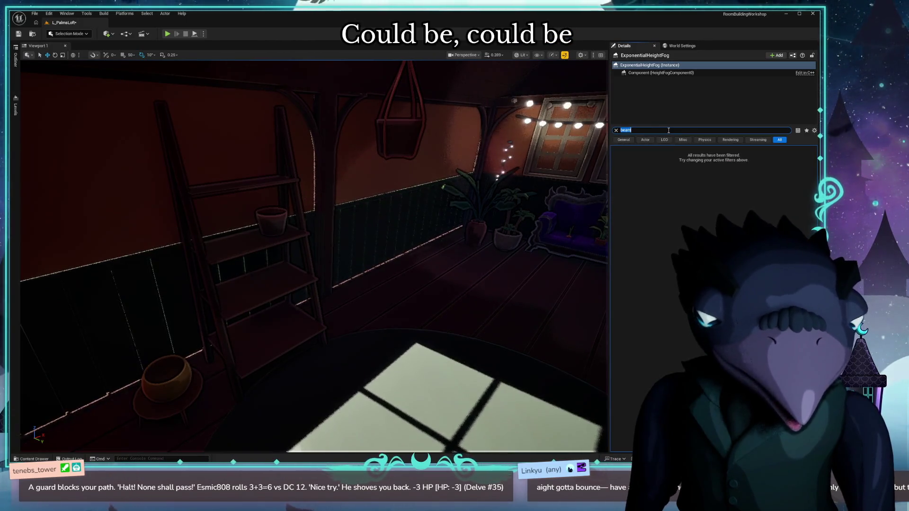
pyautogui.write('y')
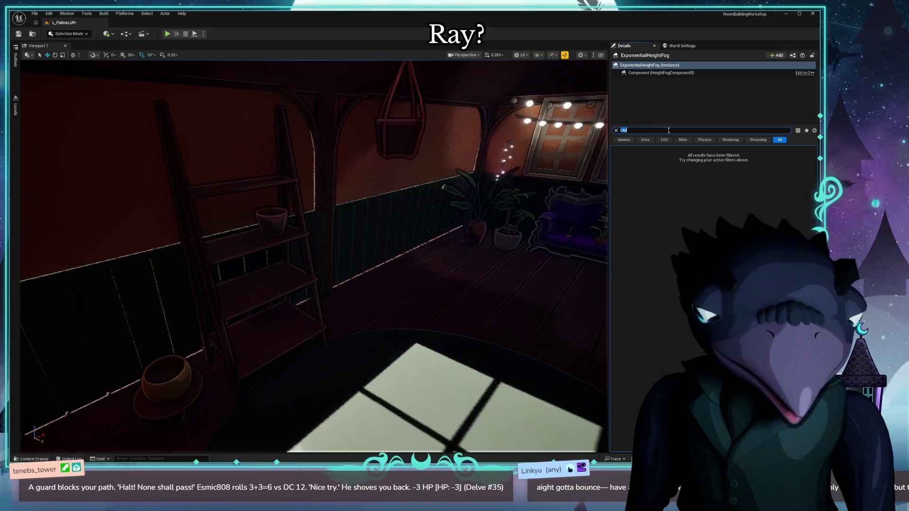
pyautogui.click(615, 130)
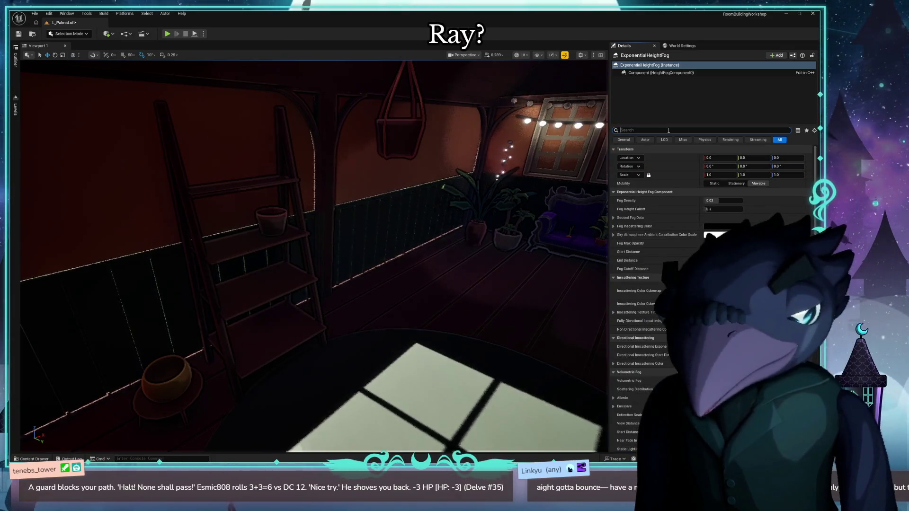
pyautogui.click(16, 59)
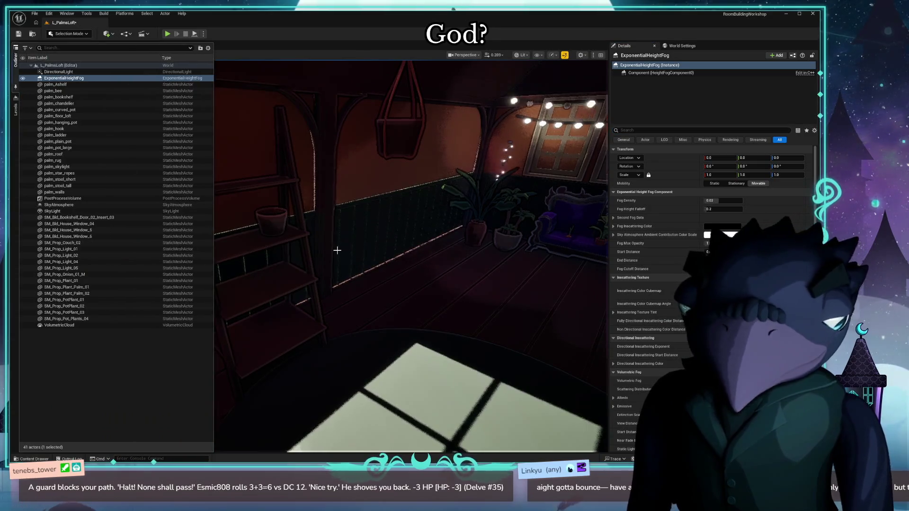
pyautogui.moveTo(331, 270)
pyautogui.mouseDown()
pyautogui.moveTo(246, 270)
pyautogui.moveTo(359, 271)
pyautogui.moveTo(274, 270)
pyautogui.mouseUp()
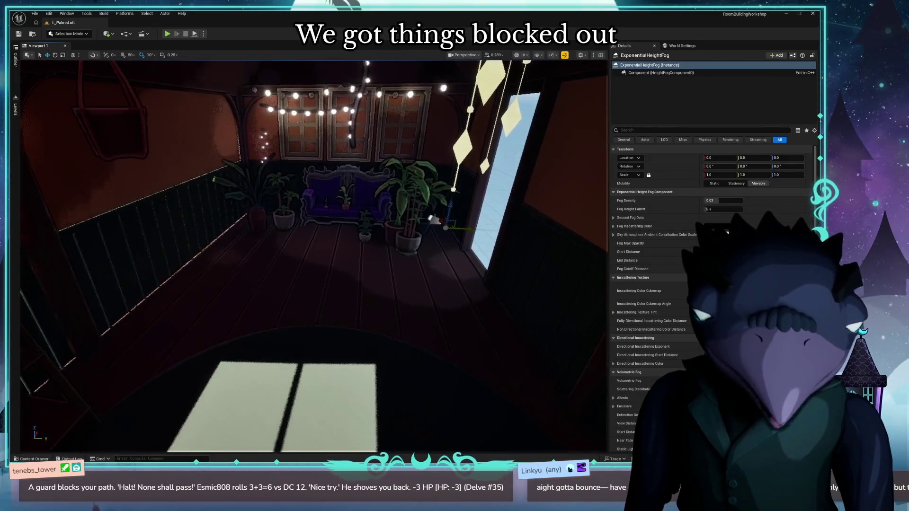
# Collapse the DarbletProductions folder and browse its Materials while surveying the loft.
pyautogui.hotkey('ctrl', 'space')
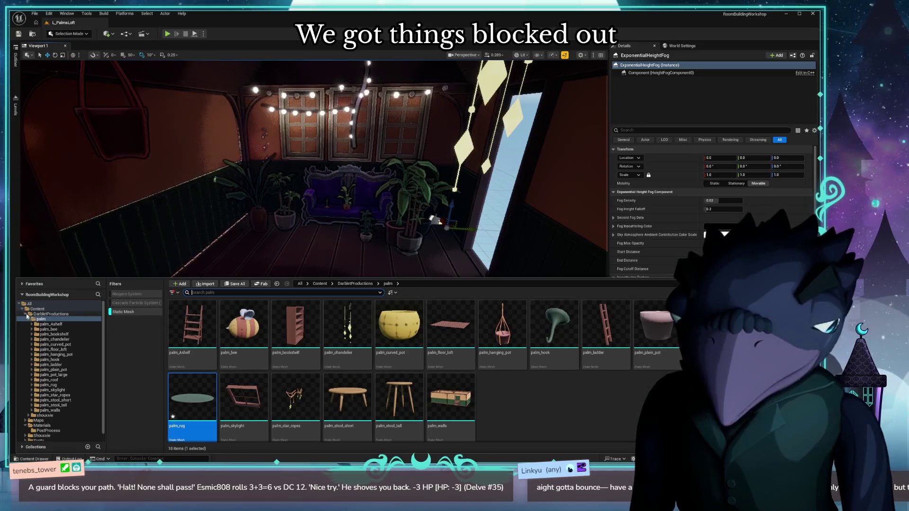
pyautogui.click(25, 313)
pyautogui.click(42, 324)
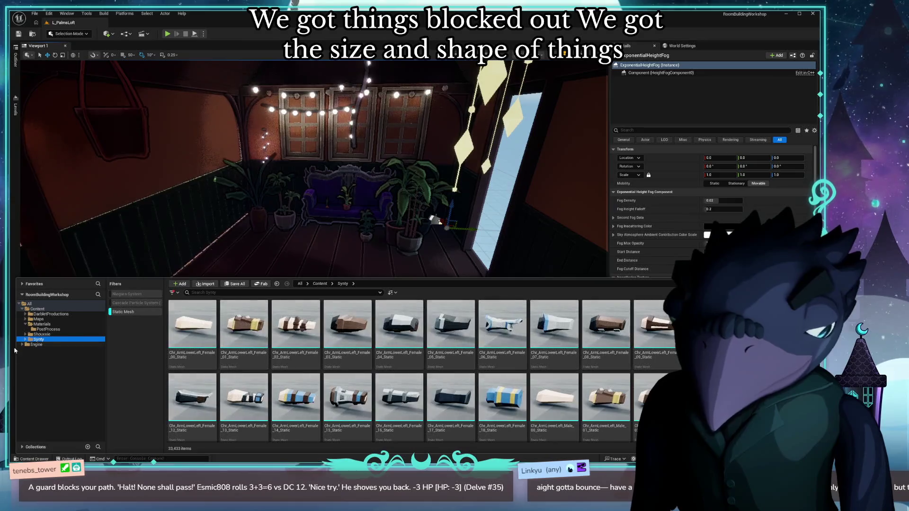
pyautogui.moveTo(331, 236); pyautogui.dragTo(284, 213)
pyautogui.moveTo(601, 256)
pyautogui.mouseDown()
pyautogui.moveTo(480, 382)
pyautogui.moveTo(468, 327)
pyautogui.moveTo(473, 388)
pyautogui.moveTo(464, 360)
pyautogui.moveTo(331, 289)
pyautogui.moveTo(402, 294)
pyautogui.mouseUp()
# Turn off the Static Mesh filter in Synty > Character and place SK_PolygonSyntyCharacter on the loft floor.
pyautogui.hotkey('ctrl', 'space')
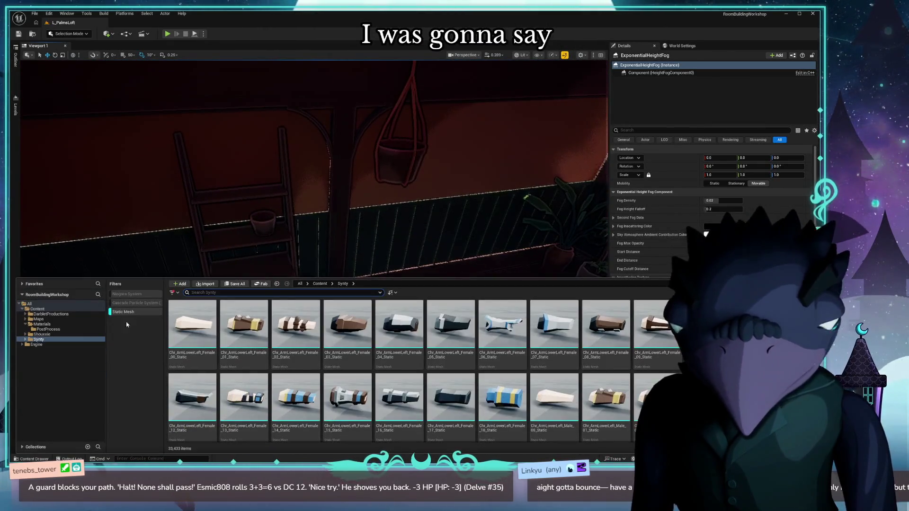
pyautogui.click(25, 339)
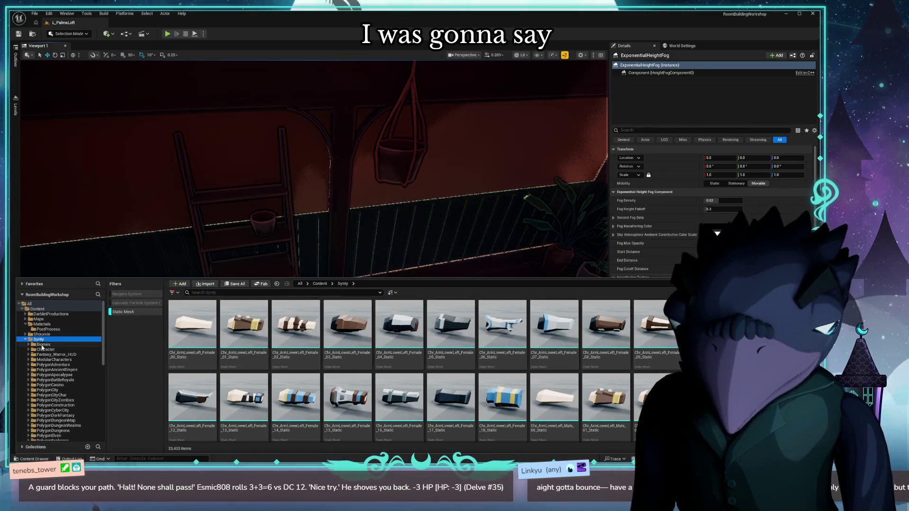
pyautogui.click(45, 349)
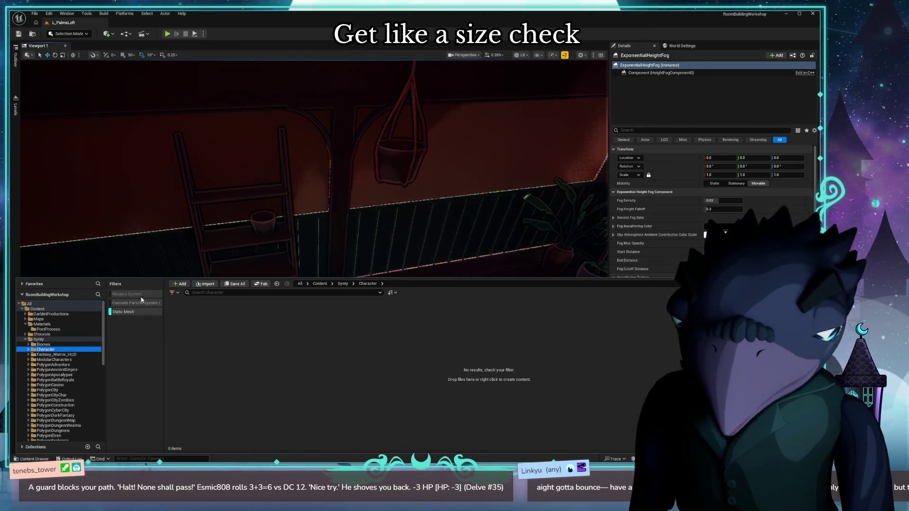
pyautogui.click(134, 312)
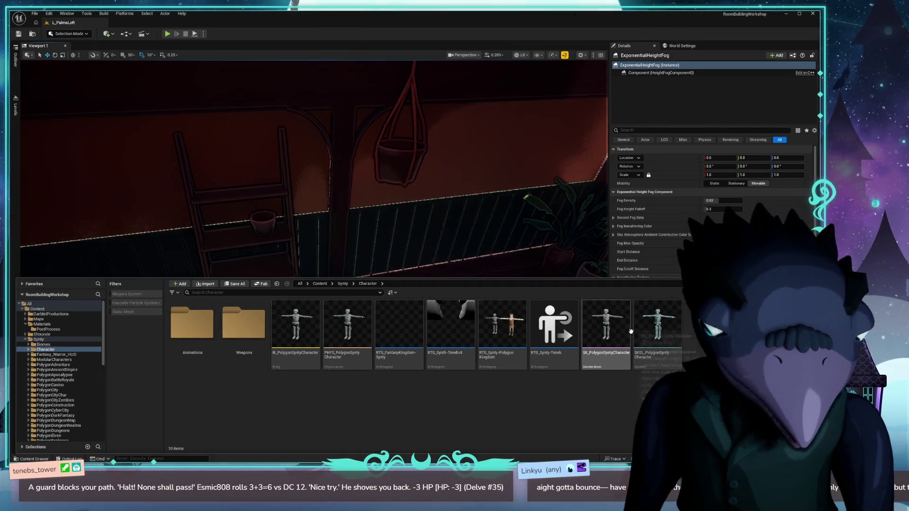
pyautogui.moveTo(614, 337)
pyautogui.moveTo(613, 337)
pyautogui.mouseDown()
pyautogui.moveTo(331, 148)
pyautogui.moveTo(348, 381)
pyautogui.moveTo(313, 400)
pyautogui.mouseUp()
# Place SK_PolygonSyntyCharacter on the loft floor, slide it sideways and turn it to face the room.
pyautogui.press('f')
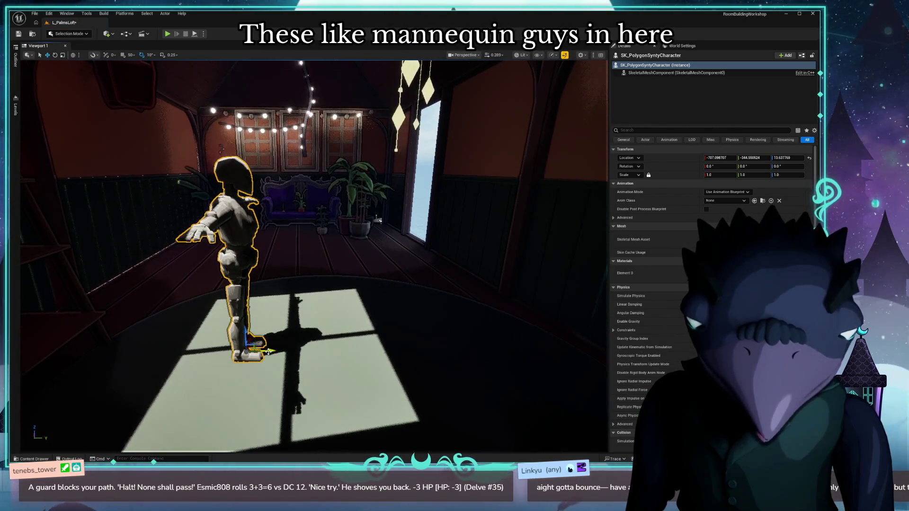
pyautogui.moveTo(280, 351); pyautogui.dragTo(337, 348)
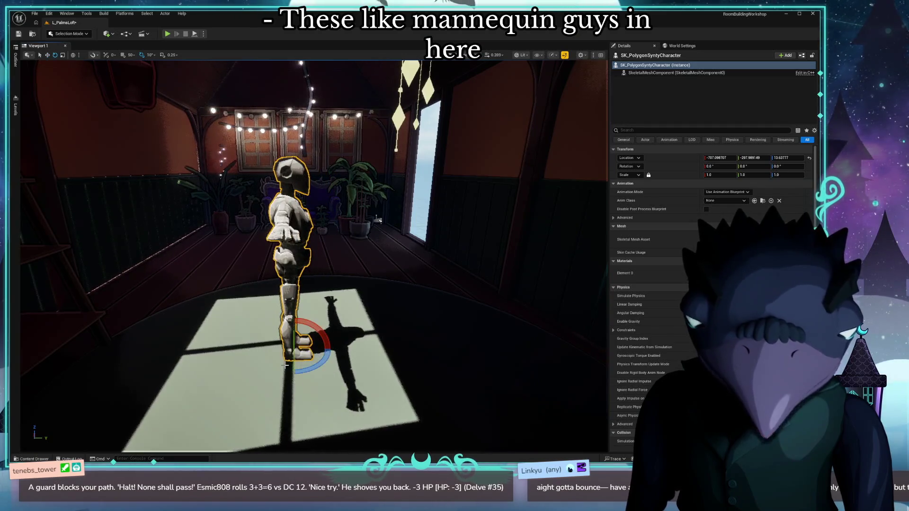
pyautogui.moveTo(265, 338); pyautogui.dragTo(256, 351)
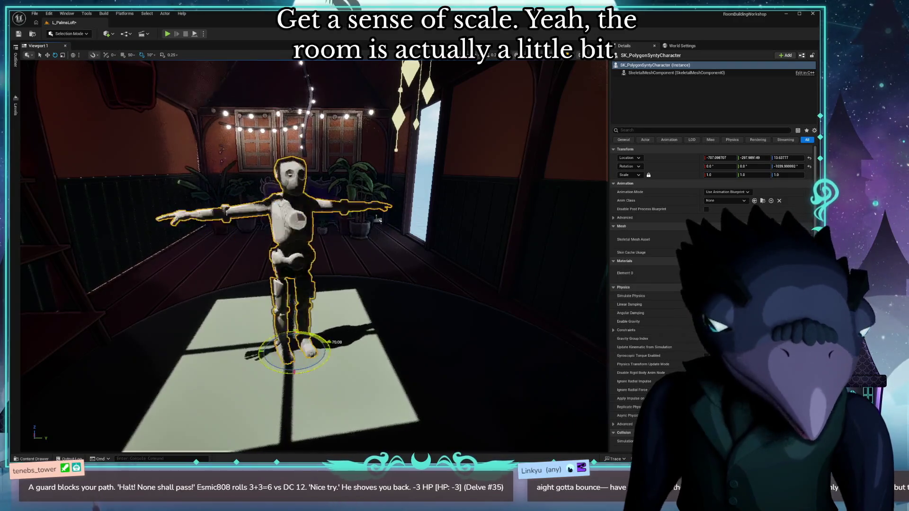
pyautogui.moveTo(326, 362); pyautogui.dragTo(110, 346)
pyautogui.moveTo(424, 332)
pyautogui.mouseDown()
pyautogui.moveTo(473, 326)
pyautogui.moveTo(459, 321)
pyautogui.moveTo(444, 339)
pyautogui.mouseUp()
# Check the mannequin's placement in Unlit and then Lit view modes, and bring back the content drawer.
pyautogui.hotkey('alt', '3')
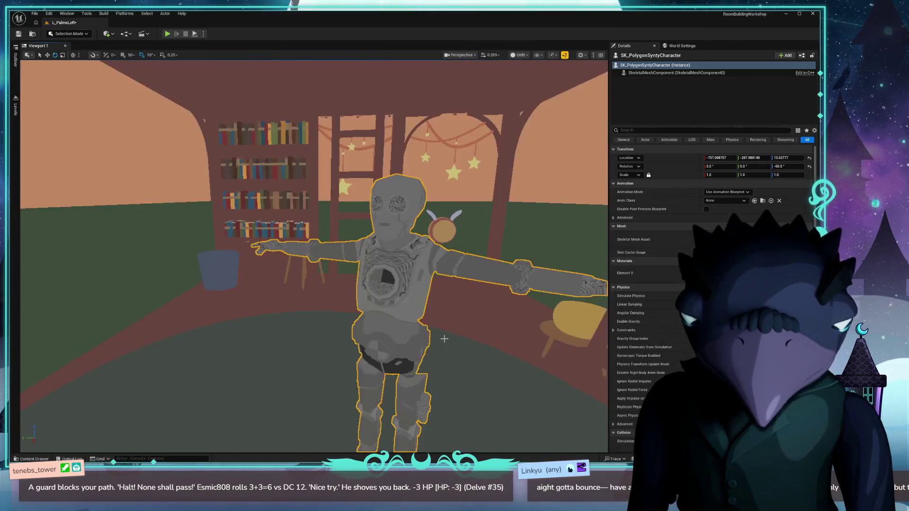
pyautogui.scroll(10, 410, 326)
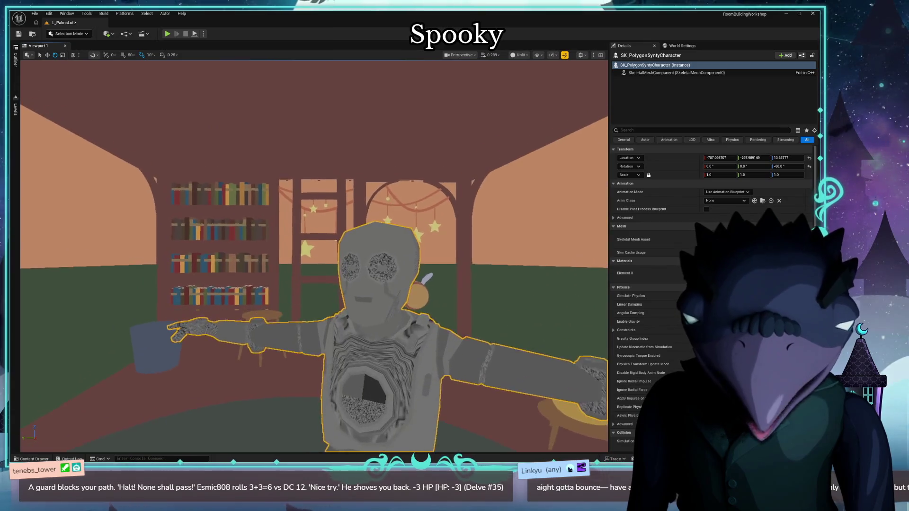
pyautogui.scroll(-8, 373, 324)
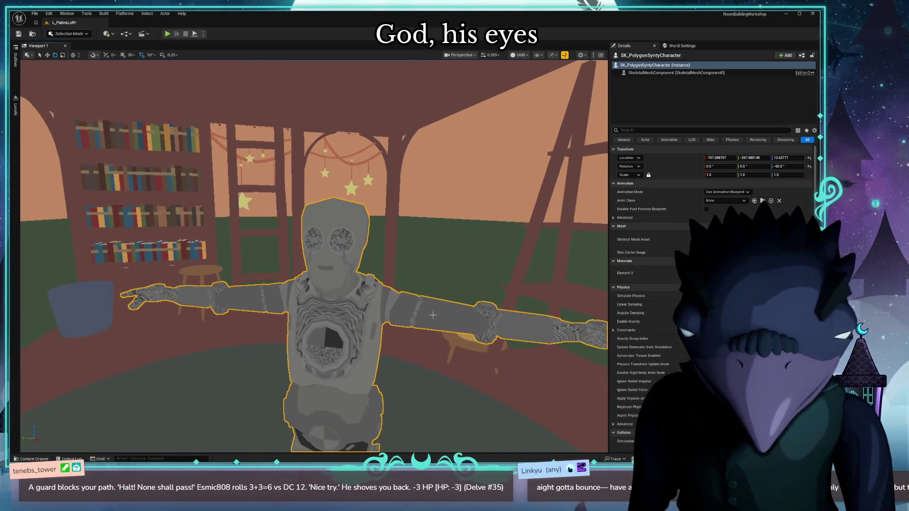
pyautogui.hotkey('alt', '4')
pyautogui.moveTo(374, 324)
pyautogui.mouseDown()
pyautogui.moveTo(364, 293)
pyautogui.moveTo(332, 322)
pyautogui.moveTo(327, 298)
pyautogui.moveTo(331, 319)
pyautogui.mouseUp()
pyautogui.hotkey('ctrl', 'space')
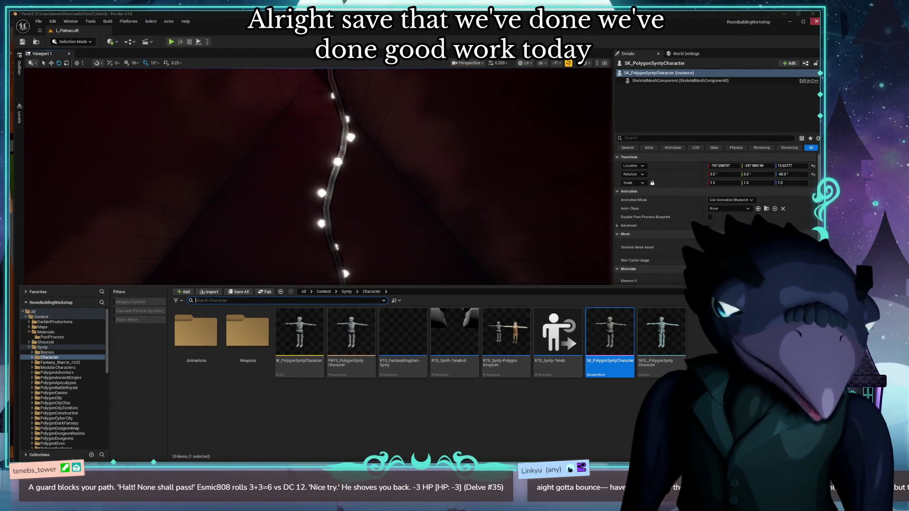
# Close the RoomBuildingWorkshop editor, saving the modified Carpet and palm_rug assets with Save Selected.
pyautogui.moveTo(440, 21)
pyautogui.mouseDown()
pyautogui.moveTo(439, 168)
pyautogui.moveTo(439, 115)
pyautogui.moveTo(453, 75)
pyautogui.mouseUp()
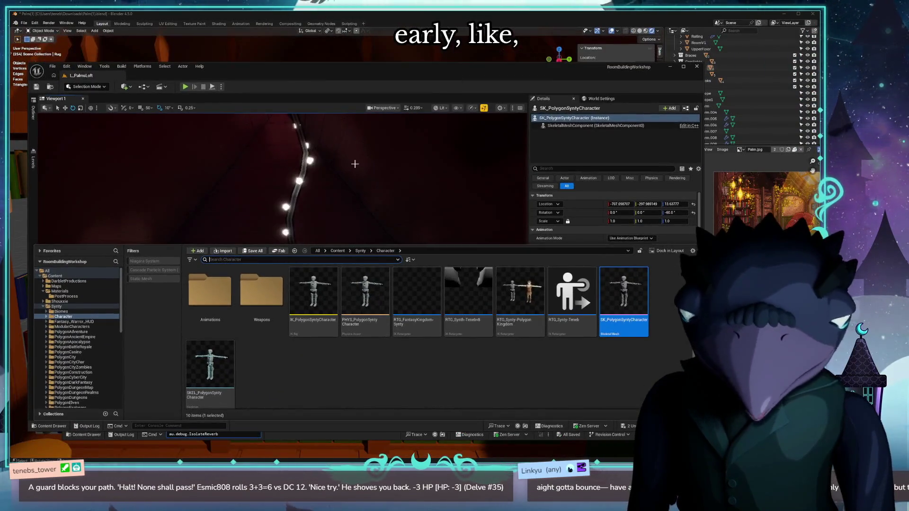
pyautogui.click(426, 189)
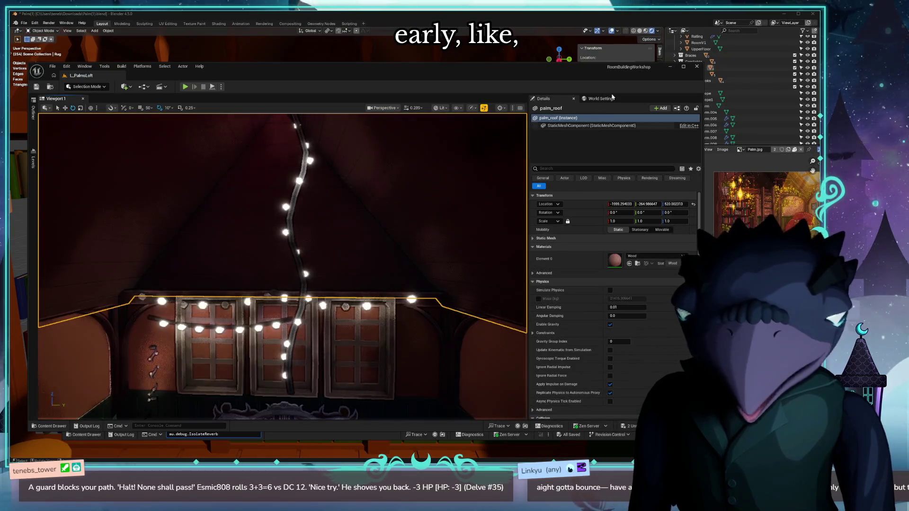
pyautogui.click(696, 67)
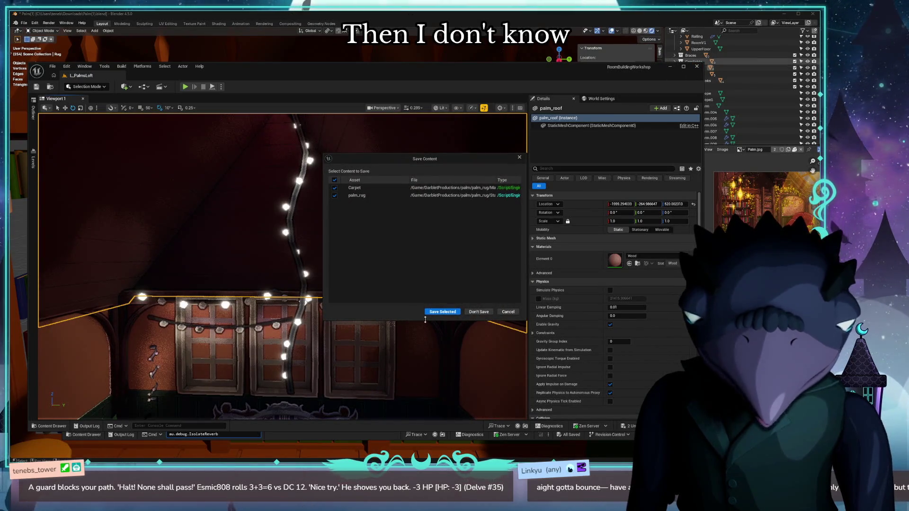
pyautogui.click(442, 312)
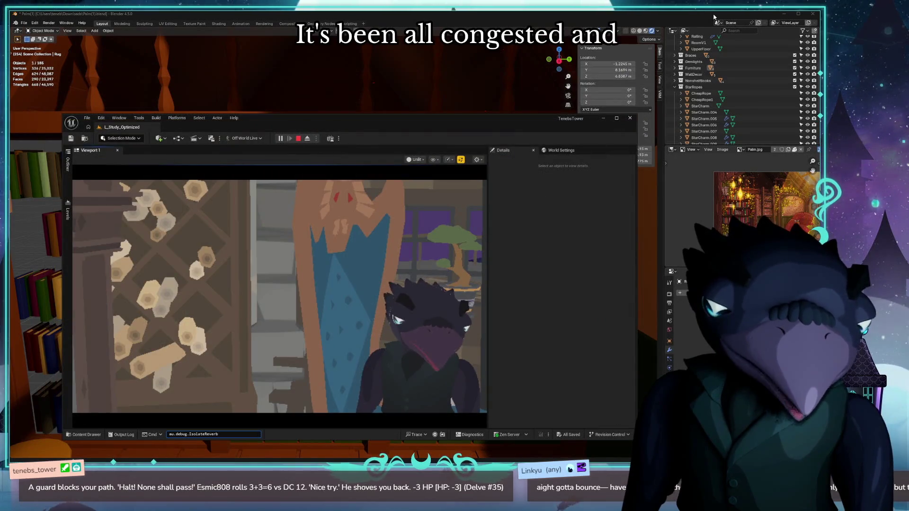
# Close Blender, answering its save prompt so it exits.
pyautogui.moveTo(714, 17); pyautogui.dragTo(676, 31)
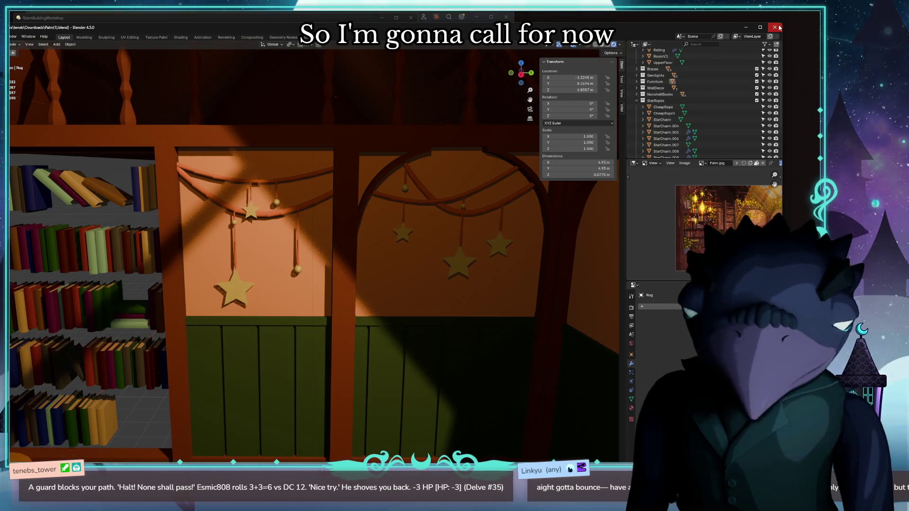
pyautogui.click(779, 27)
pyautogui.click(384, 264)
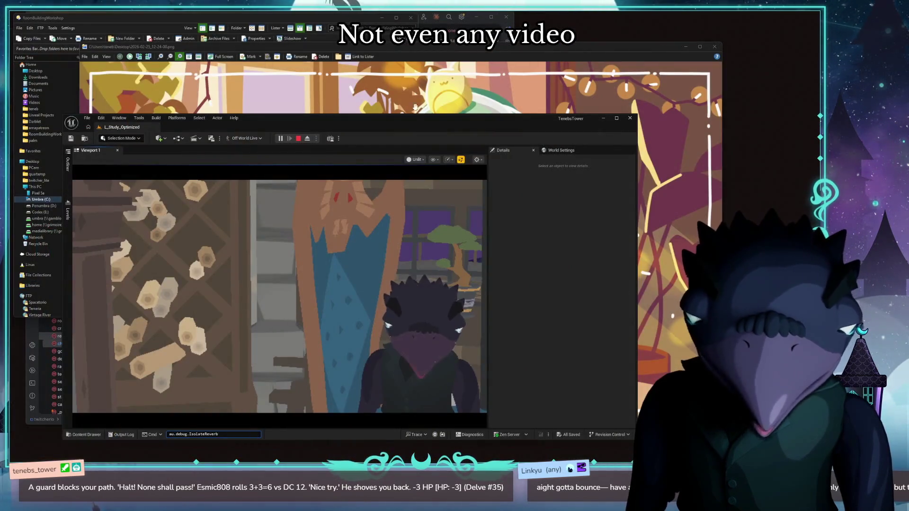
# Shift the remaining TenebsTower Unreal window to the right beside the project folder.
pyautogui.moveTo(438, 126)
pyautogui.mouseDown()
pyautogui.moveTo(455, 113)
pyautogui.moveTo(495, 134)
pyautogui.mouseUp()
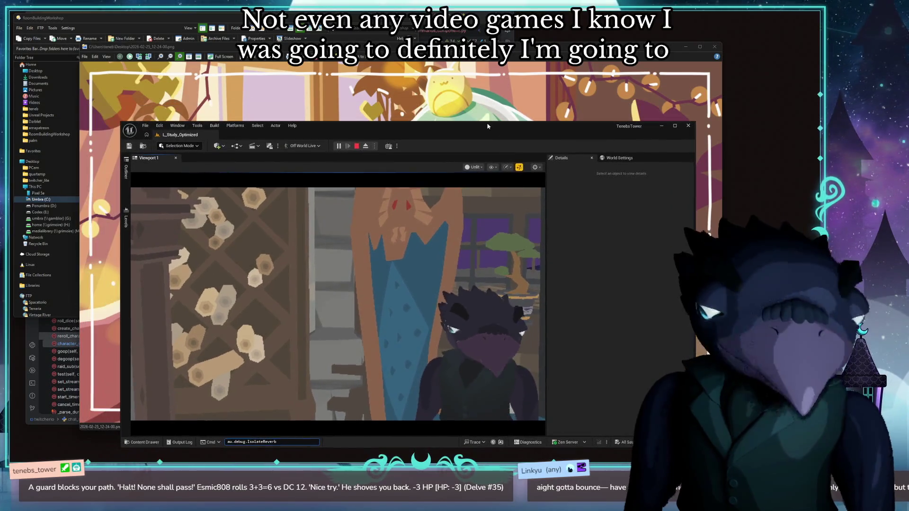
pyautogui.click(464, 139)
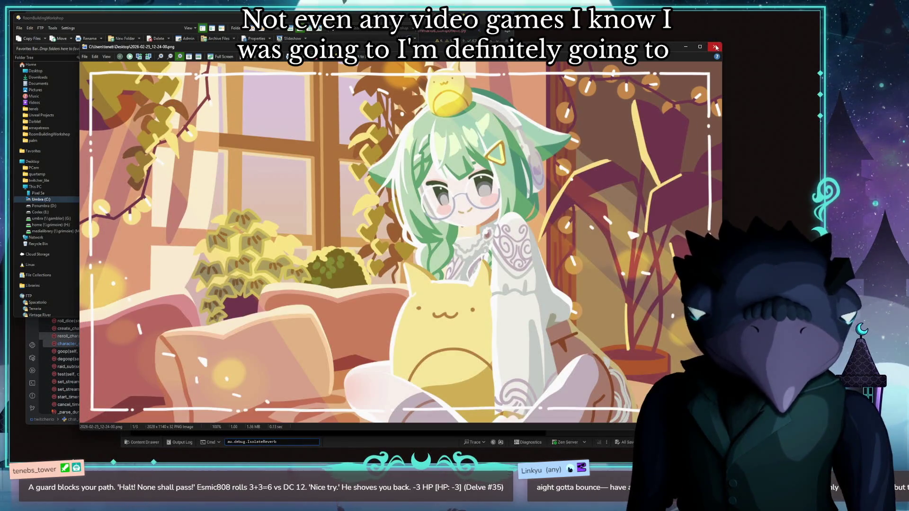
pyautogui.press('Escape')
pyautogui.moveTo(476, 132); pyautogui.dragTo(505, 130)
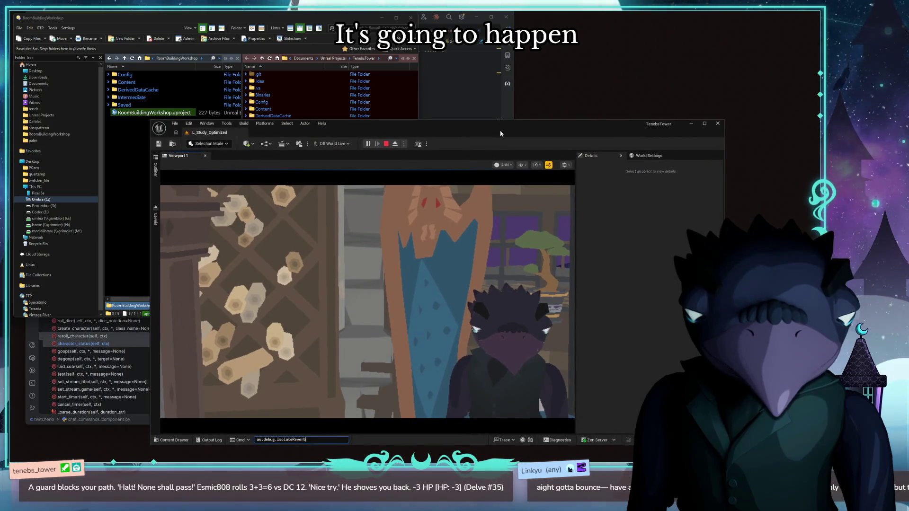